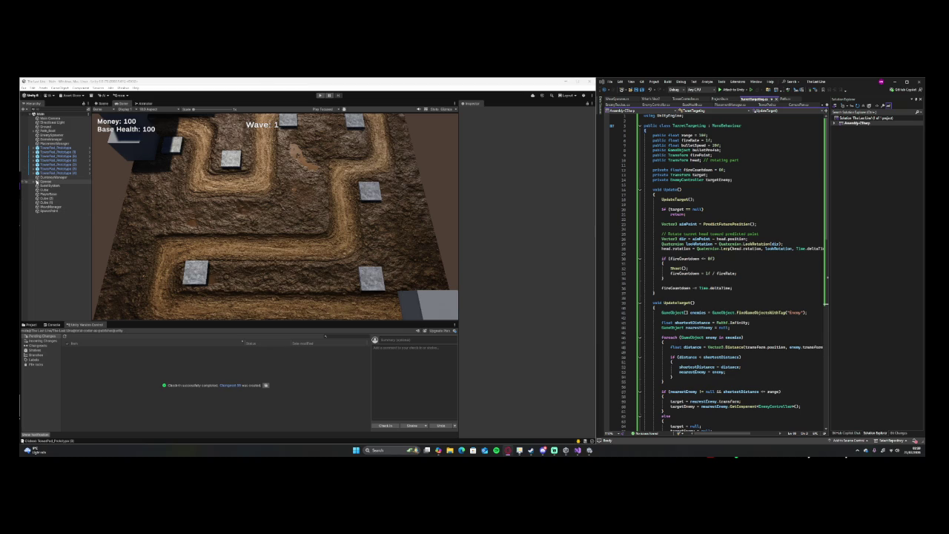
Add a UI Panel as a child of the Canvas.
left_click(46, 181)
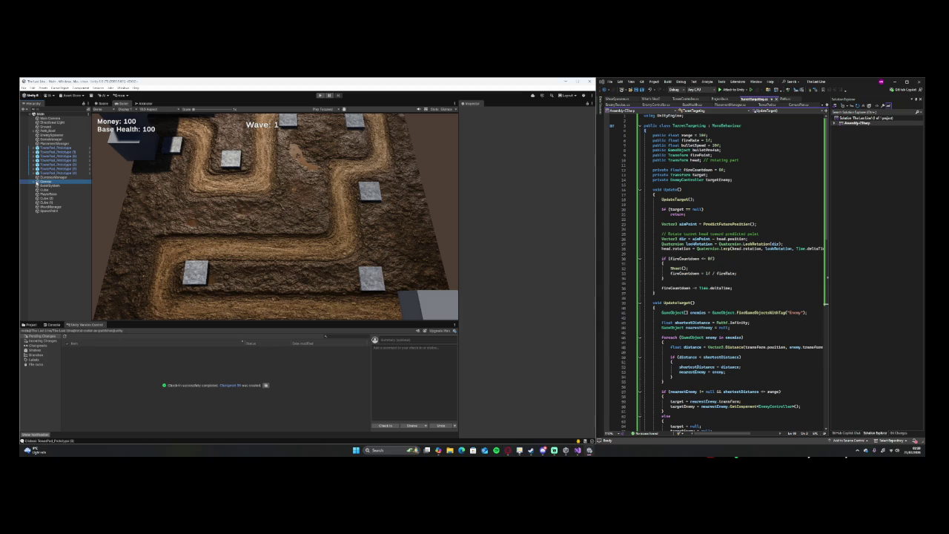
left_click(37, 181)
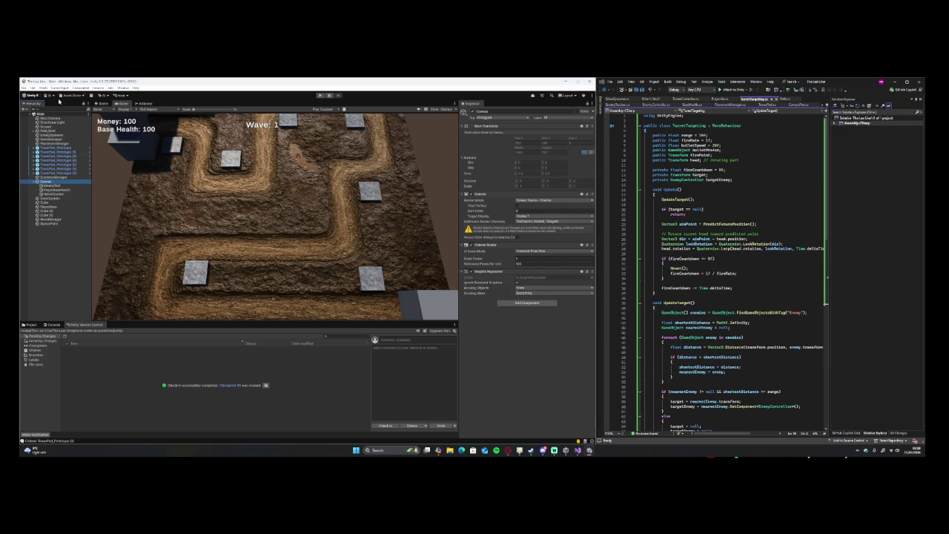
left_click(54, 88)
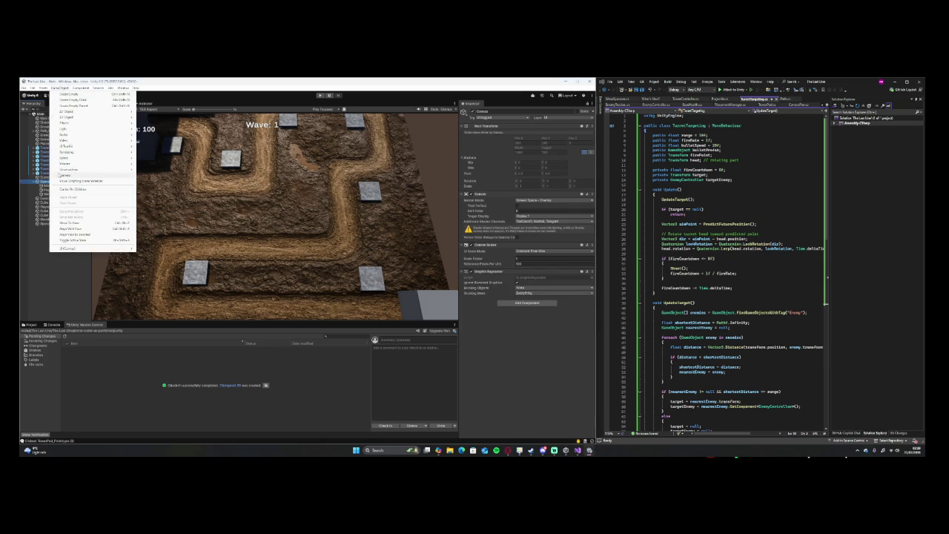
mouse_move(108, 159)
mouse_move(101, 249)
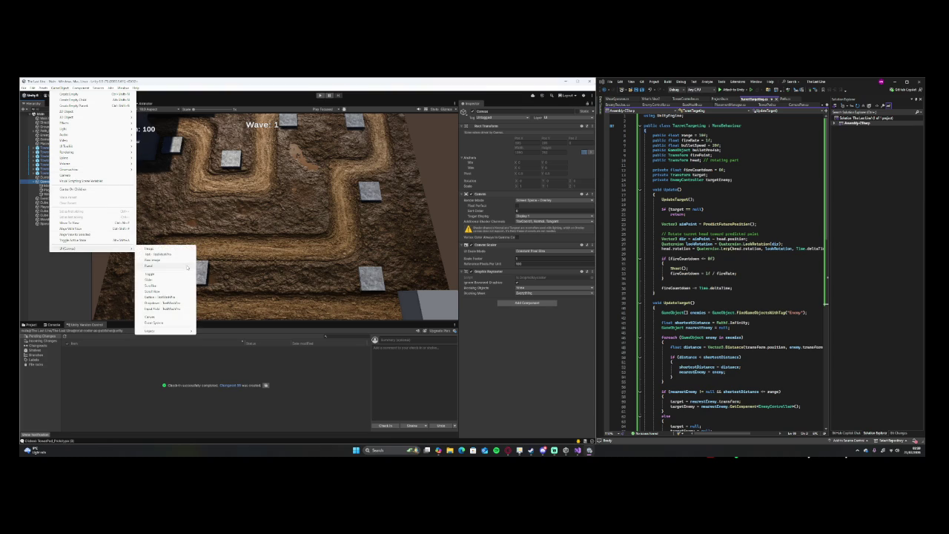
left_click(186, 266)
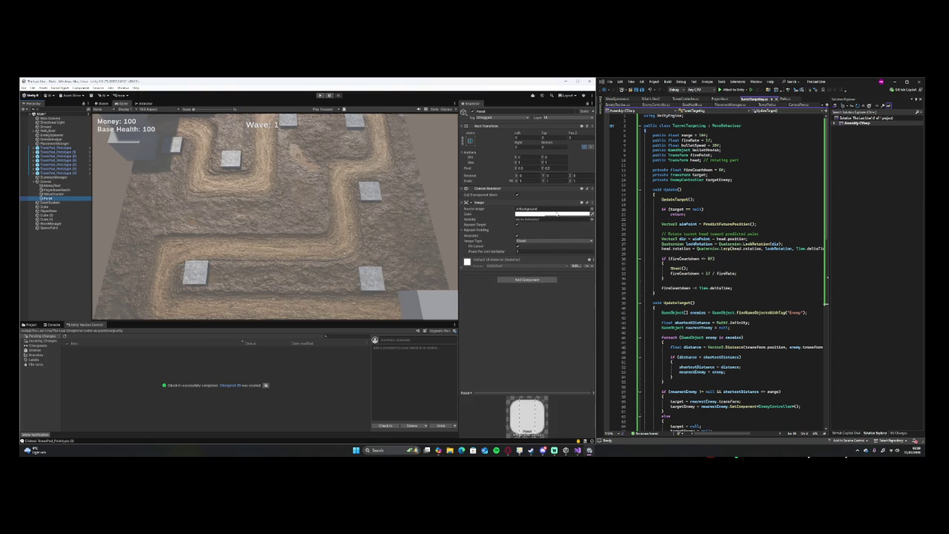
Make the panel's Image colour dark and semi-transparent by adjusting its alpha.
left_click(557, 214)
left_click_drag(589, 244, 571, 299)
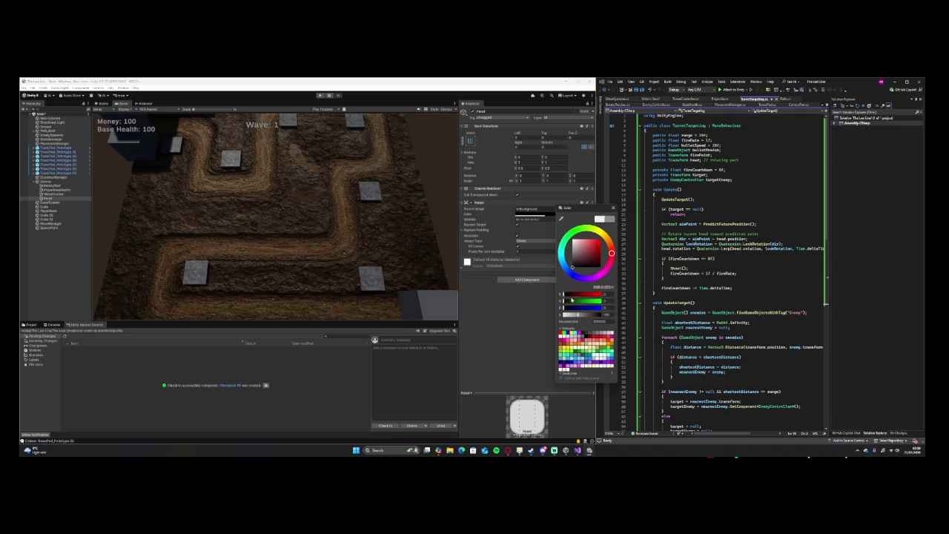
left_click(613, 208)
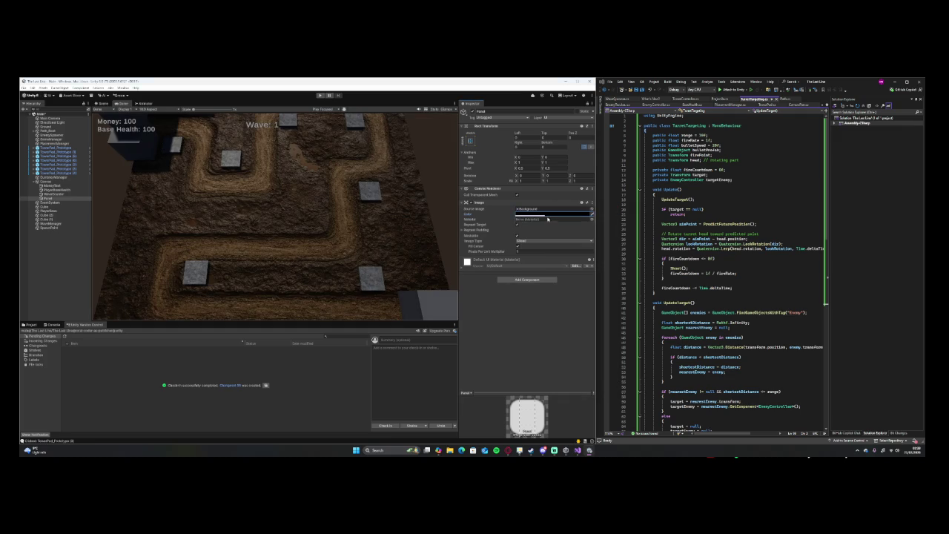
left_click(547, 217)
left_click(597, 317)
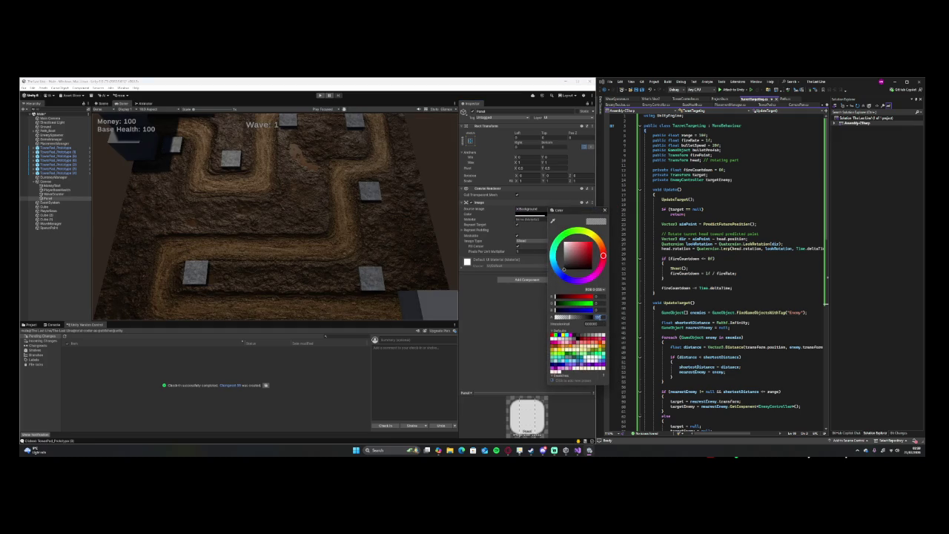
type("0")
key("Return")
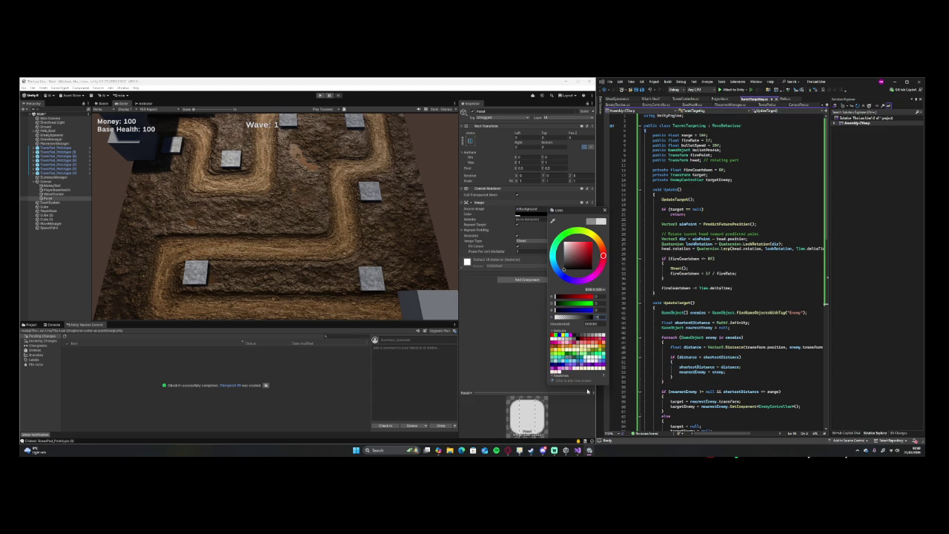
key("ctrl+z")
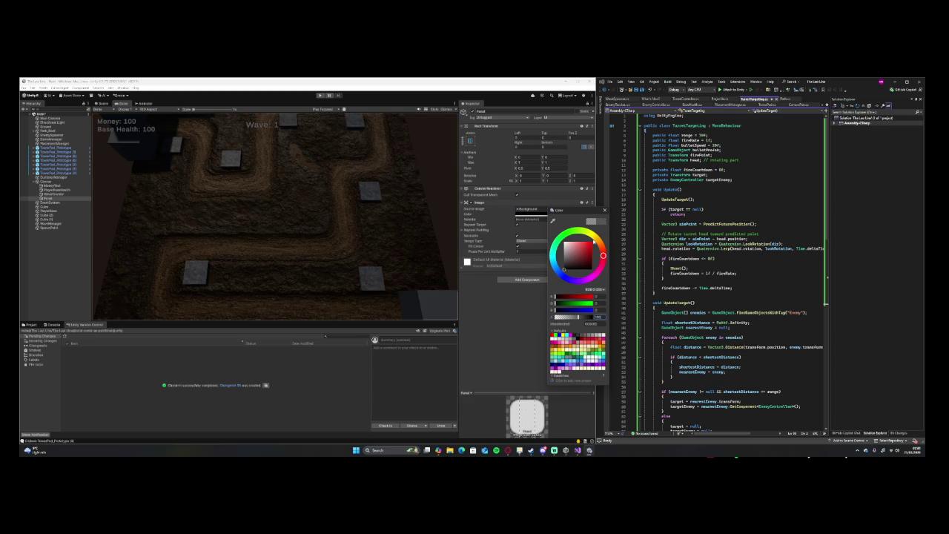
Rename the panel to Win in the Inspector.
left_click(604, 210)
left_click(503, 112)
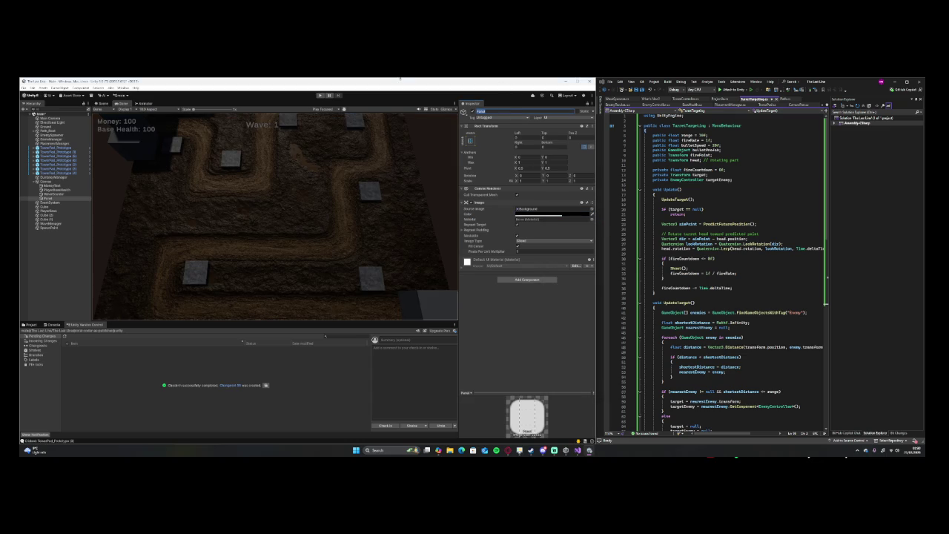
type("Ml")
key("Return")
With the Win panel selected, create a UI Text - TextMeshPro object.
right_click(74, 199)
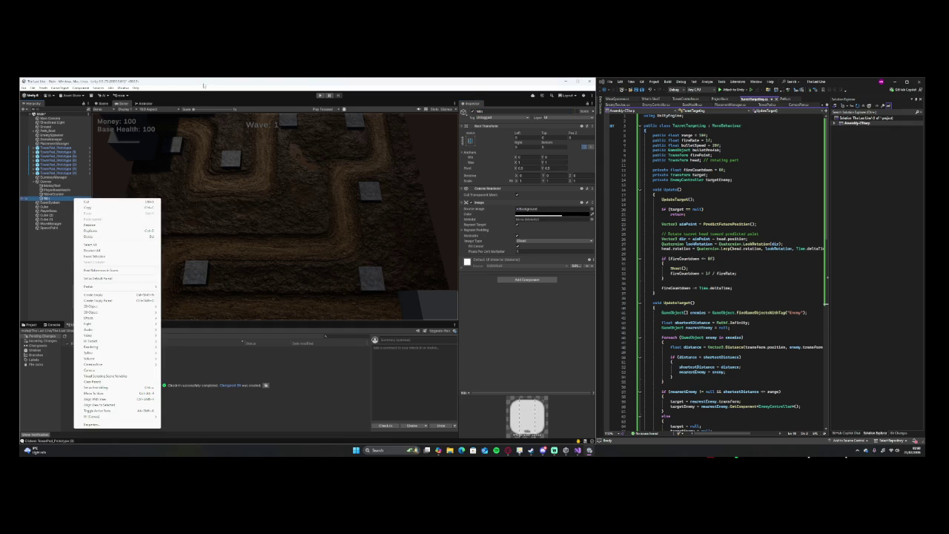
left_click(97, 110)
left_click(46, 198)
left_click(59, 88)
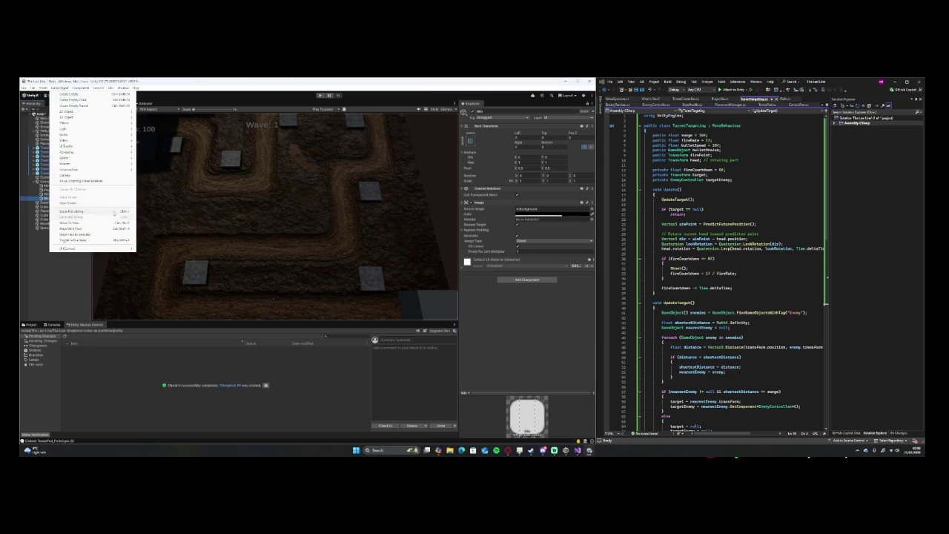
mouse_move(102, 249)
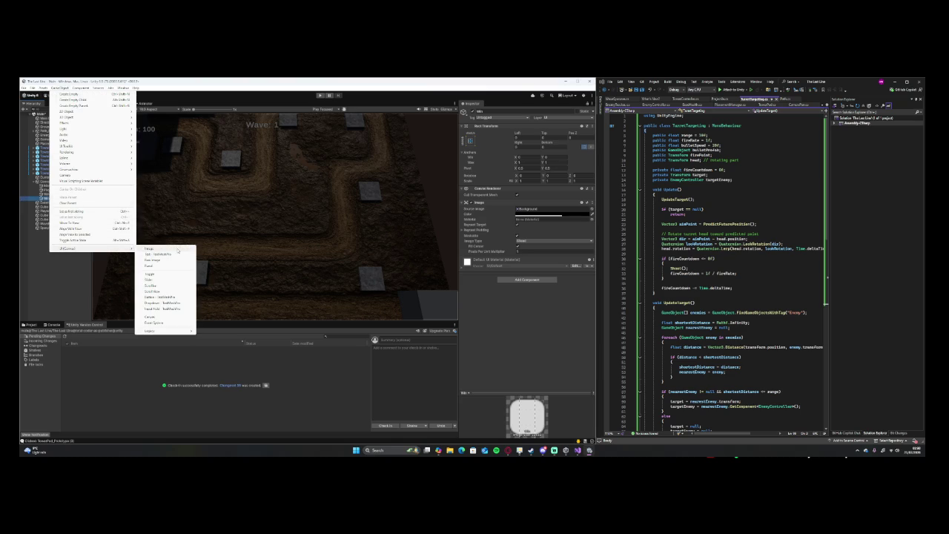
left_click(176, 255)
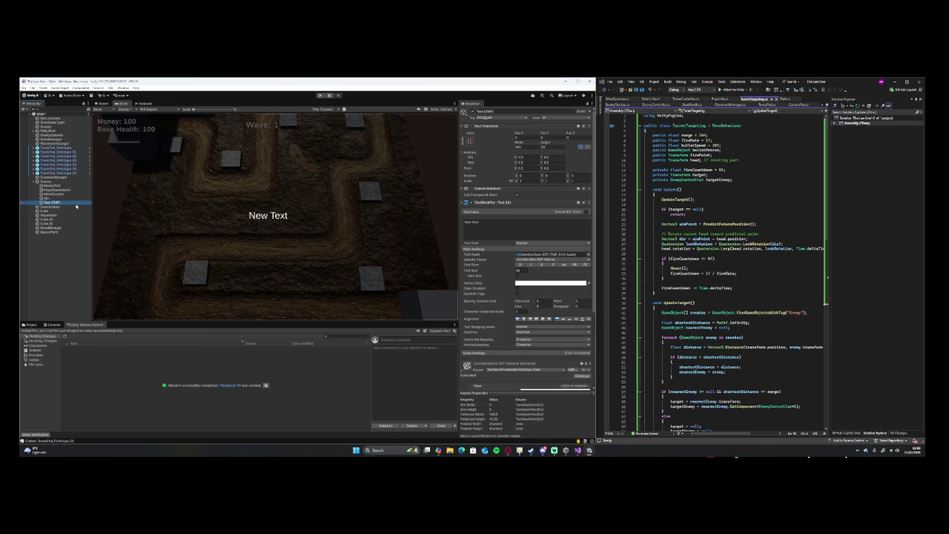
Parent the Text (TMP) object under Win and expand Win to confirm it.
left_click_drag(76, 199, 76, 197)
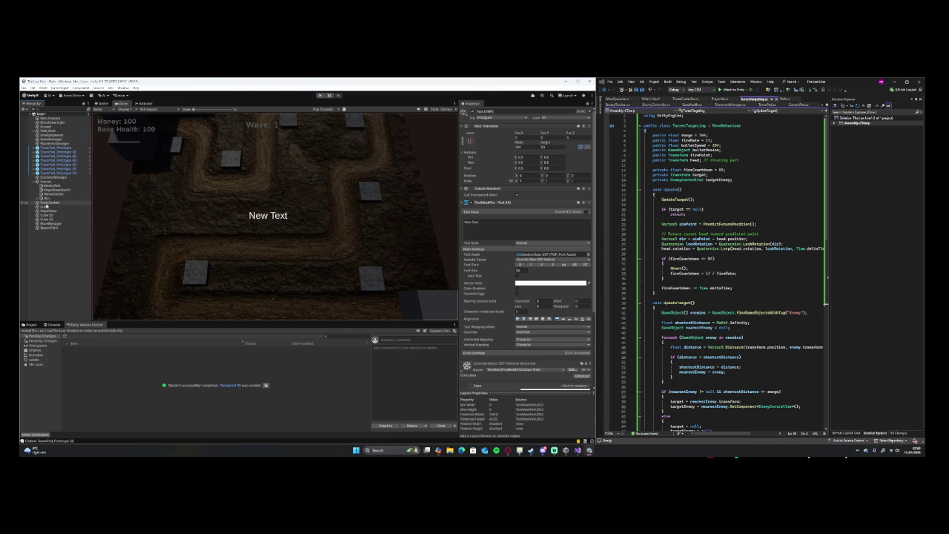
left_click(38, 199)
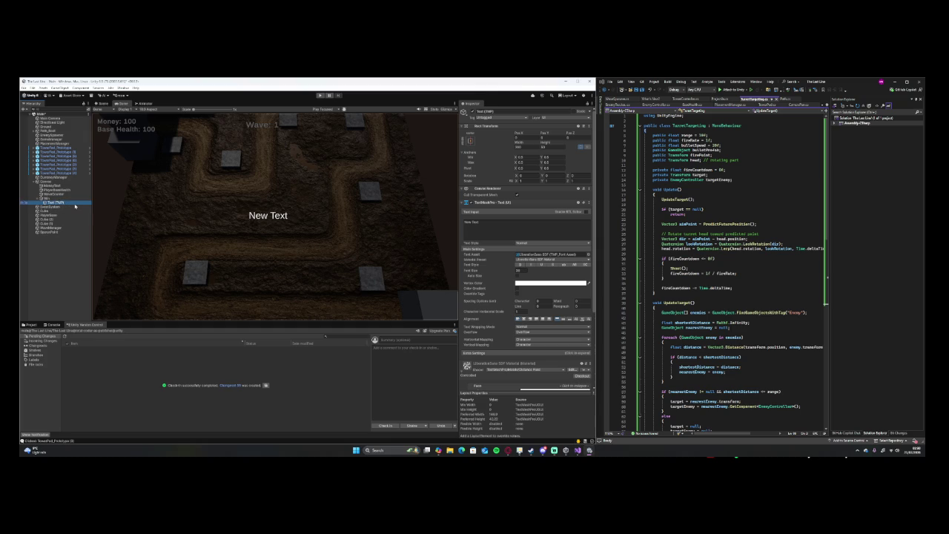
left_click(38, 198)
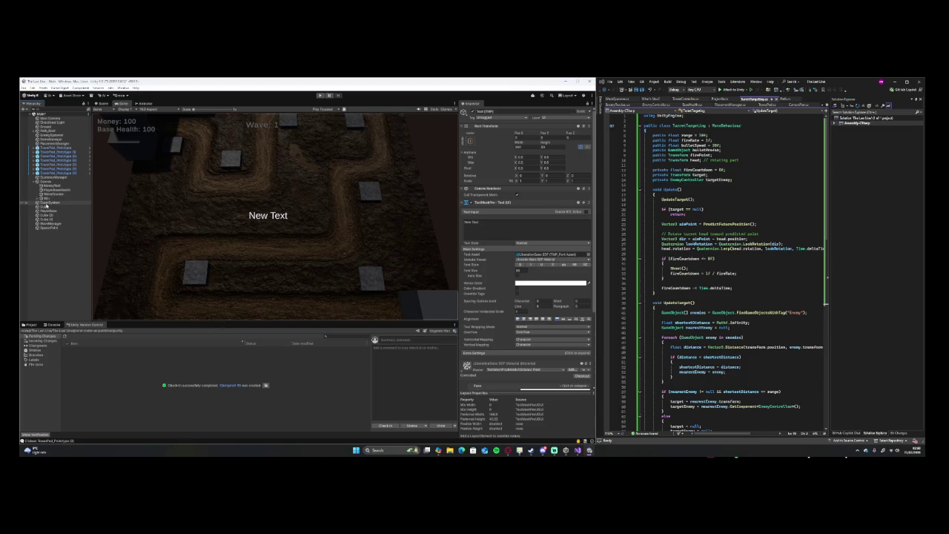
left_click(38, 199)
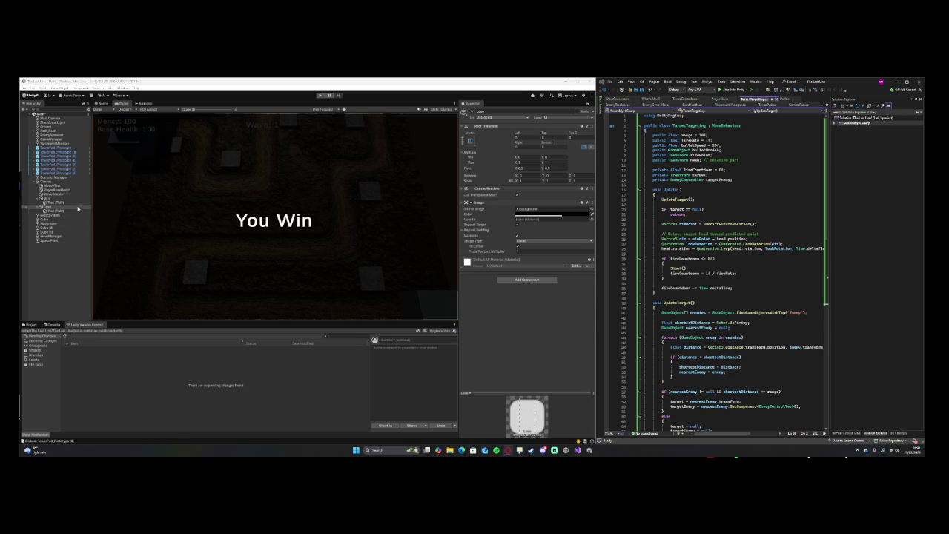
Change the Lose panel's label to 'You Lose' and set its width to 400.
left_click(76, 210)
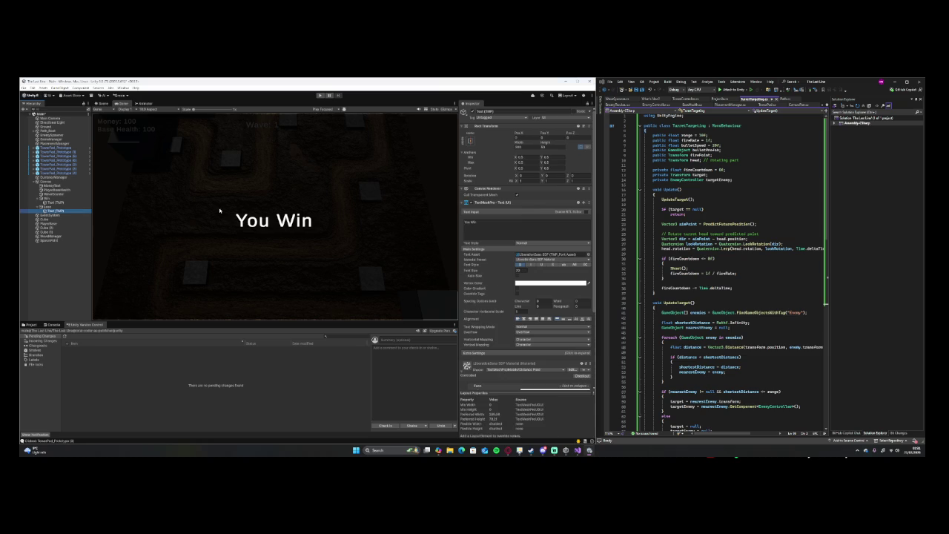
left_click(474, 223)
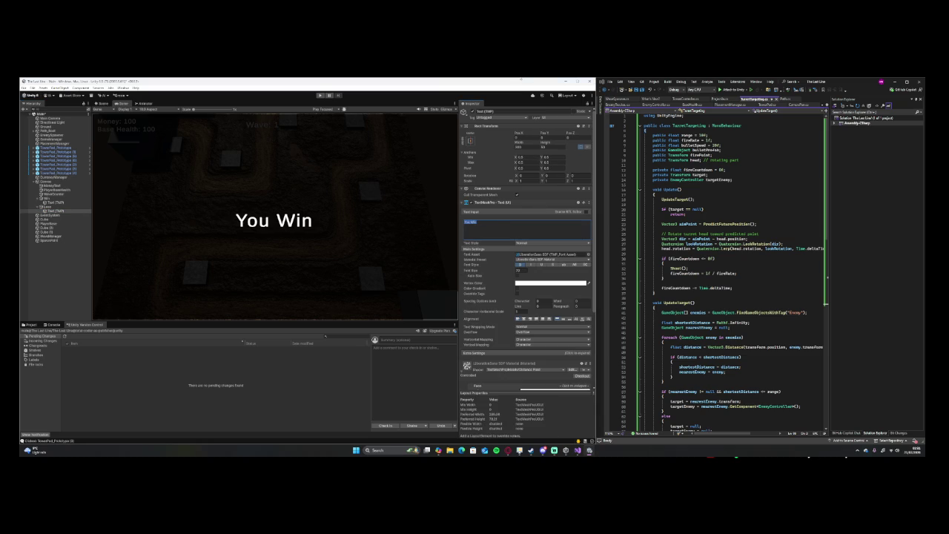
key("BackSpace")
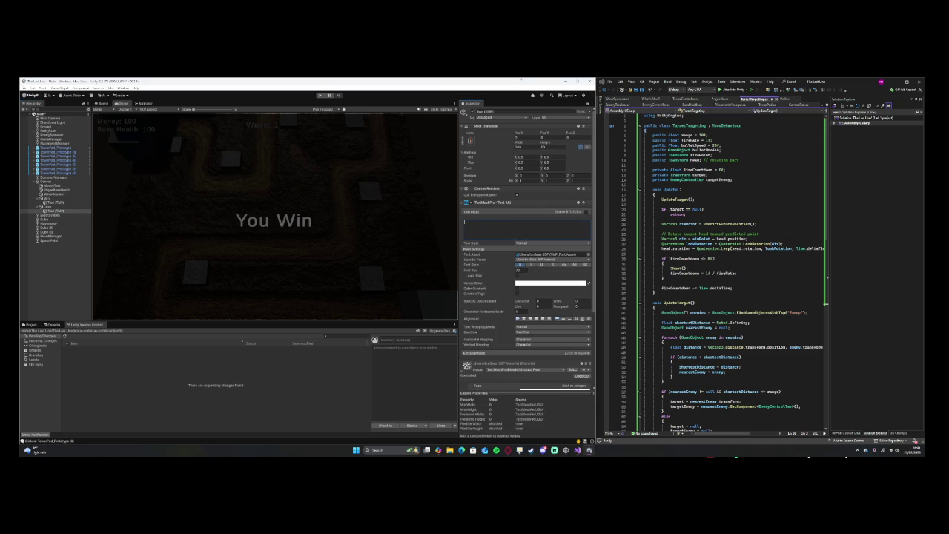
type("You Lose")
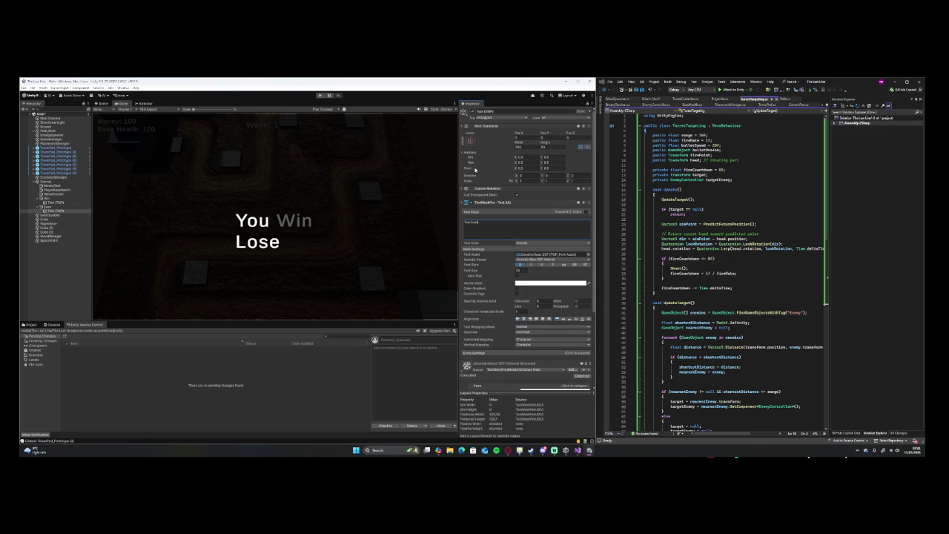
left_click(526, 146)
type("400")
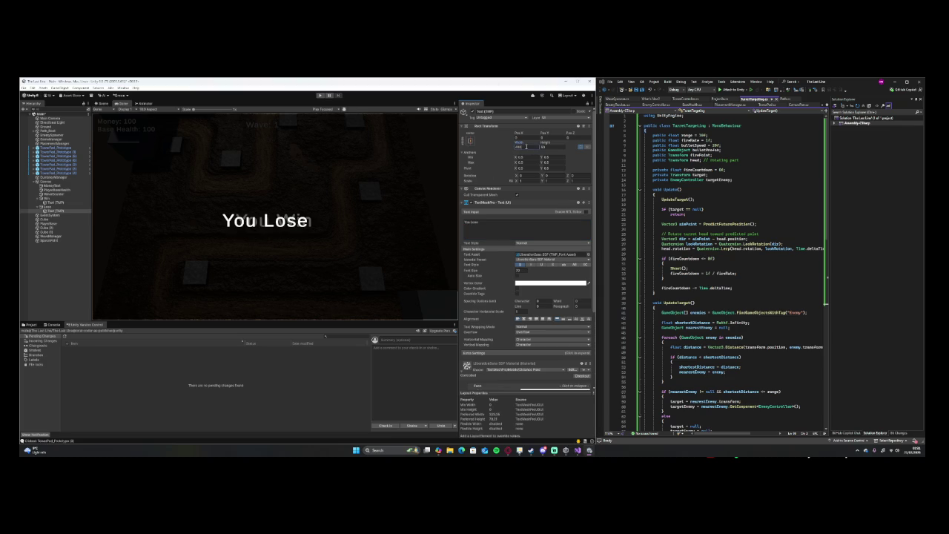
Set the You Win text width to 400 and centre its alignment.
left_click(73, 202)
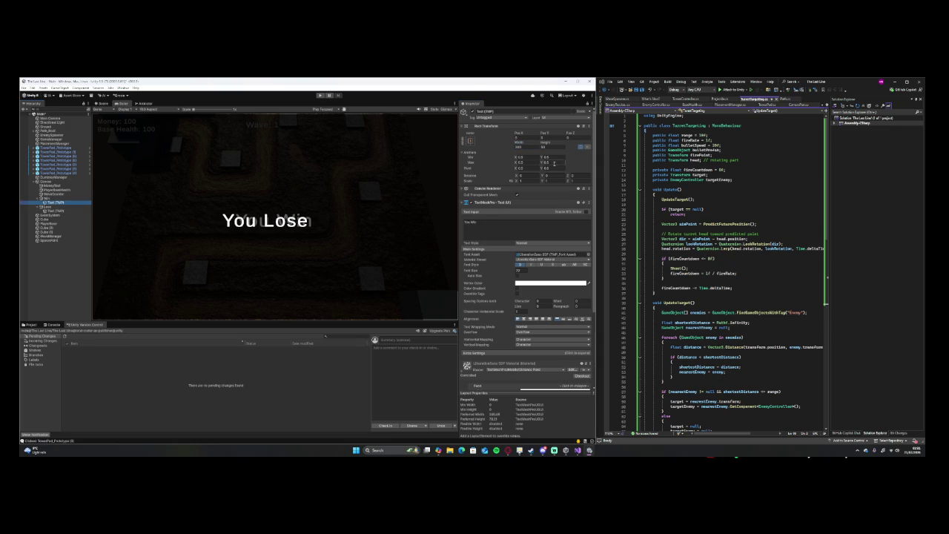
left_click(530, 147)
type("400")
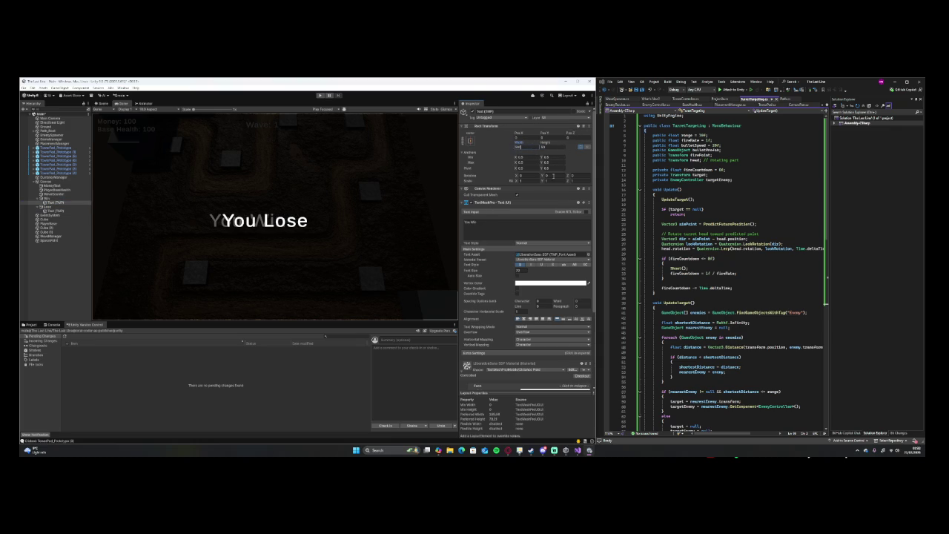
left_click(528, 319)
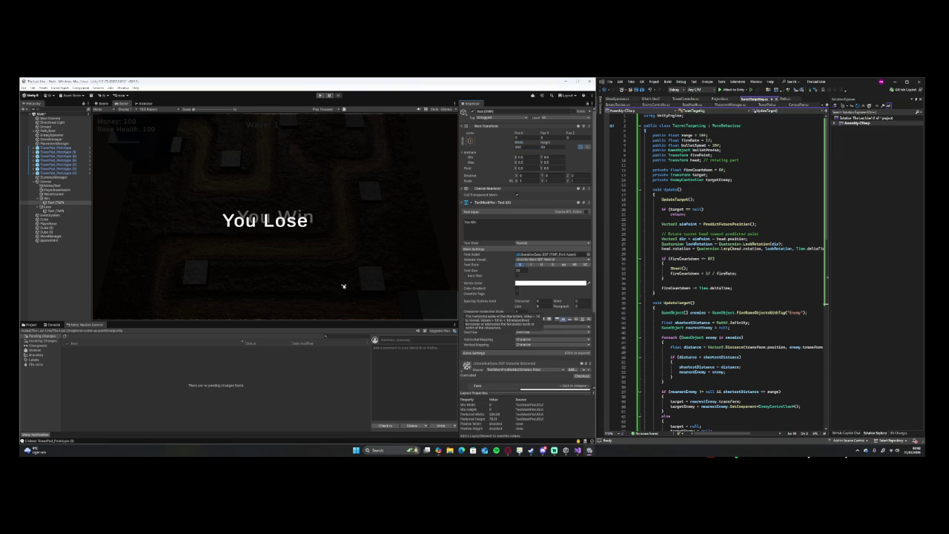
Give You Lose width 300, centre and middle alignment, then deactivate the Lose panel.
left_click(53, 211)
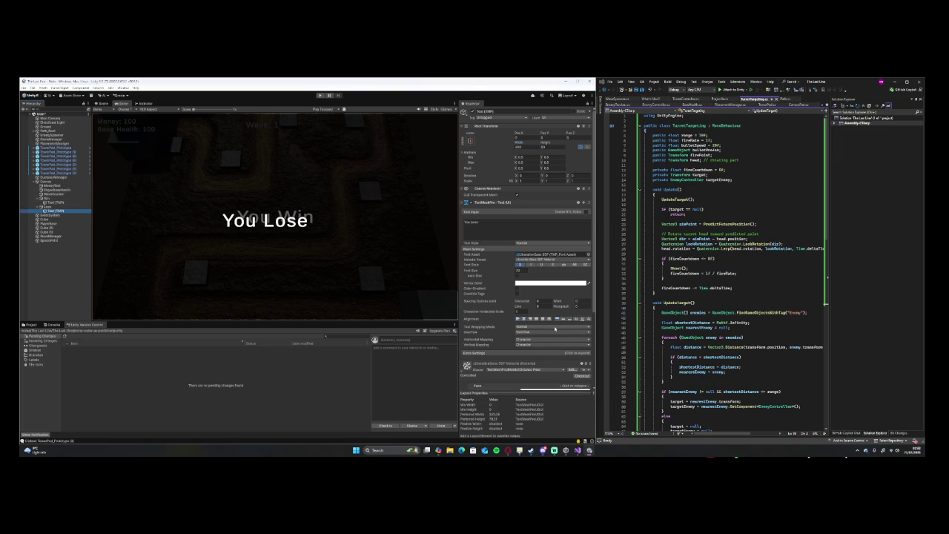
left_click(521, 147)
type("300")
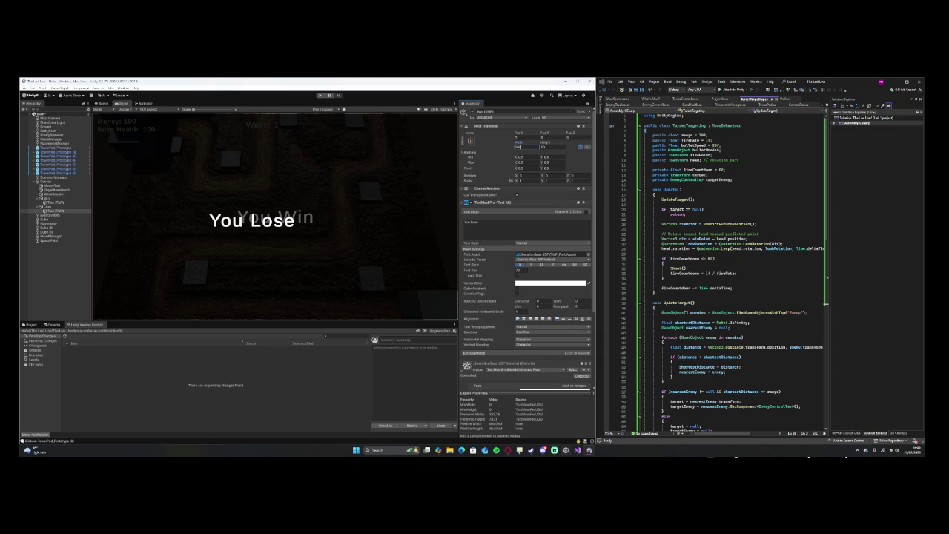
left_click(524, 319)
left_click(567, 320)
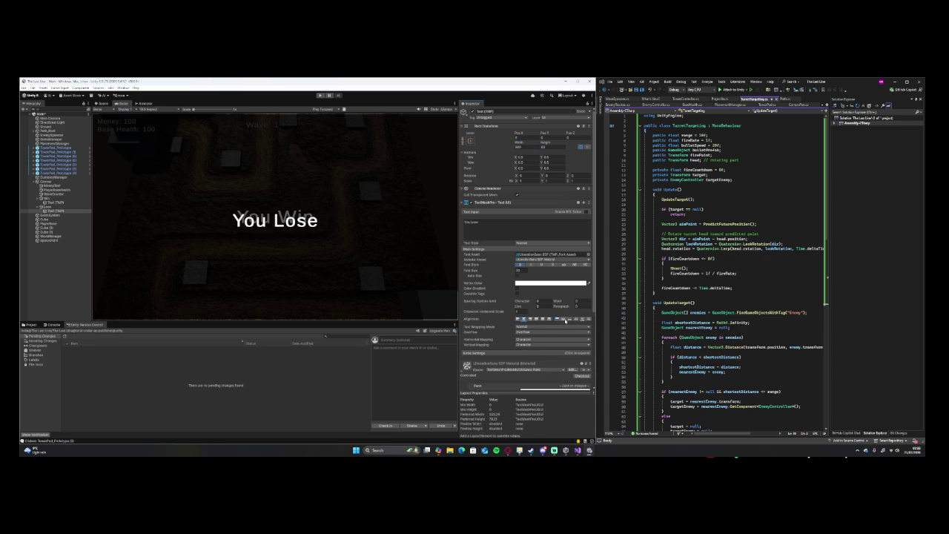
left_click(85, 207)
left_click(473, 112)
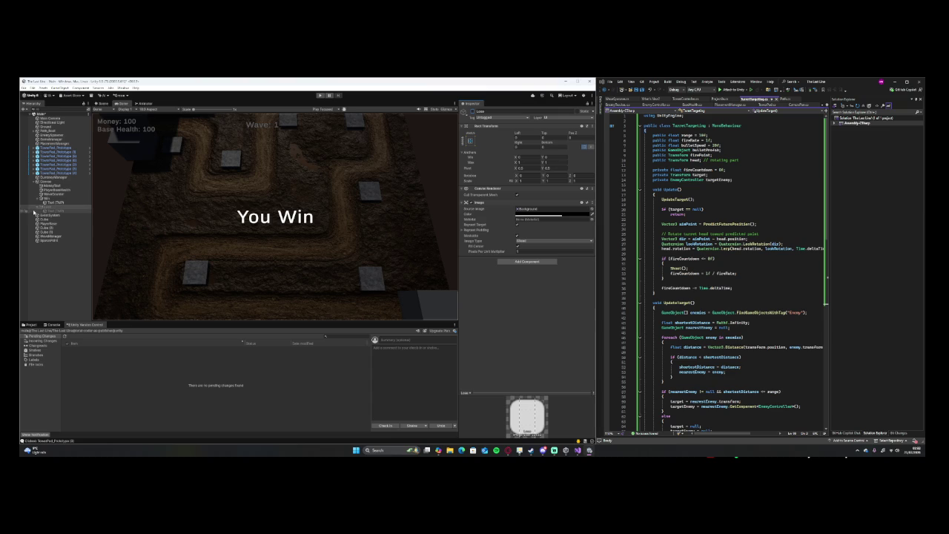
Deactivate the Win panel, collapse its children, and select the Canvas.
left_click_drag(37, 208, 39, 198)
left_click(39, 198)
left_click(464, 111)
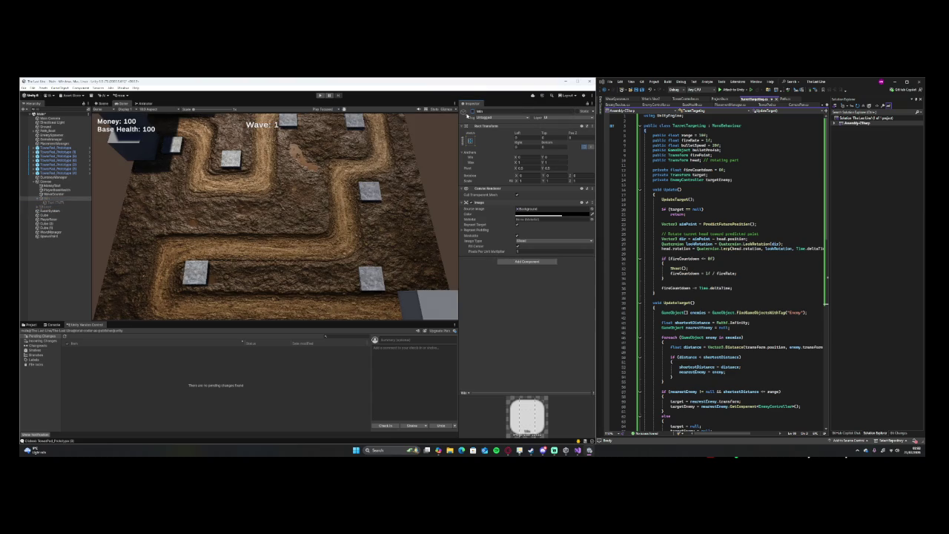
left_click(40, 199)
left_click(37, 199)
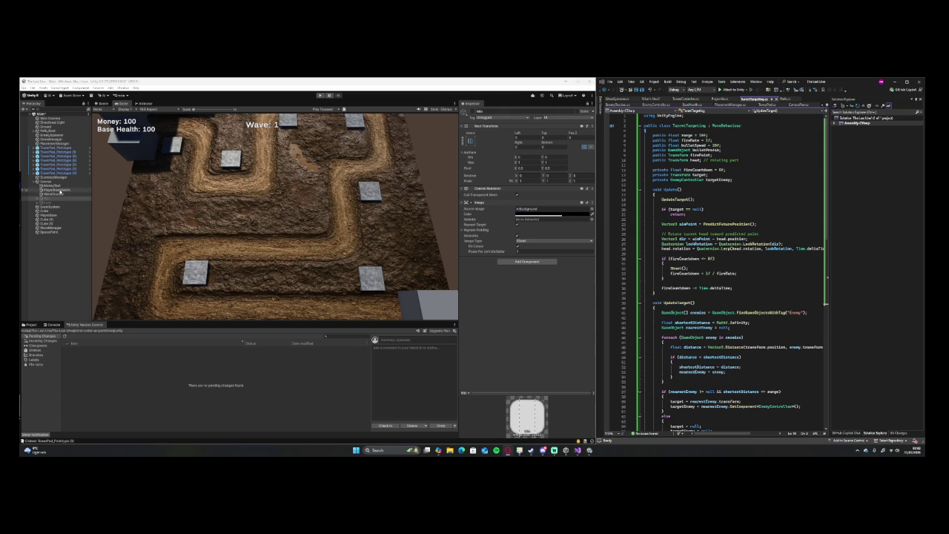
left_click(46, 181)
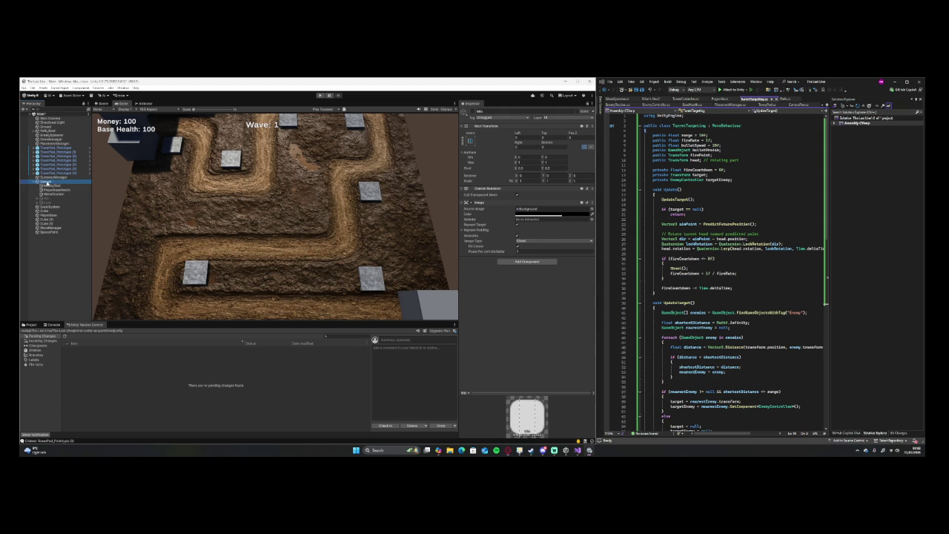
Save the project with File > Save Project.
left_click(23, 88)
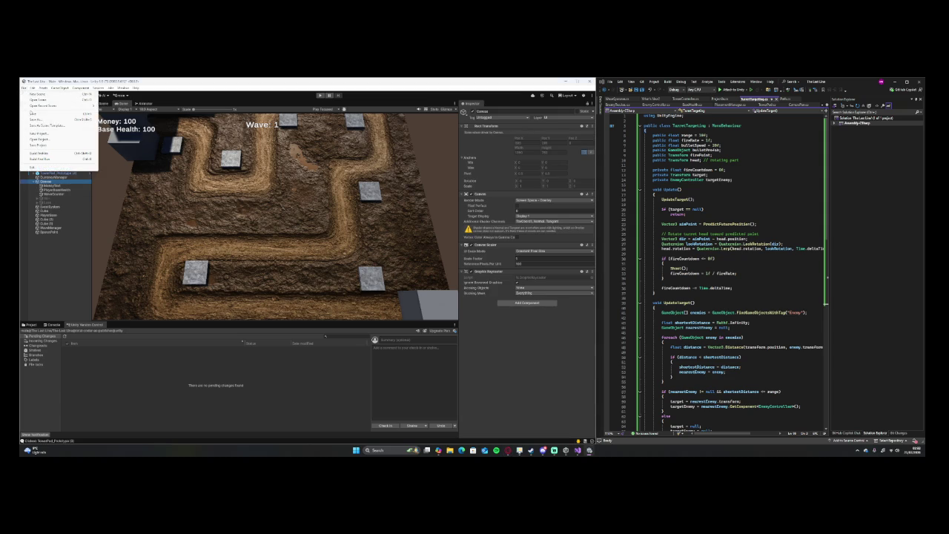
key("Escape")
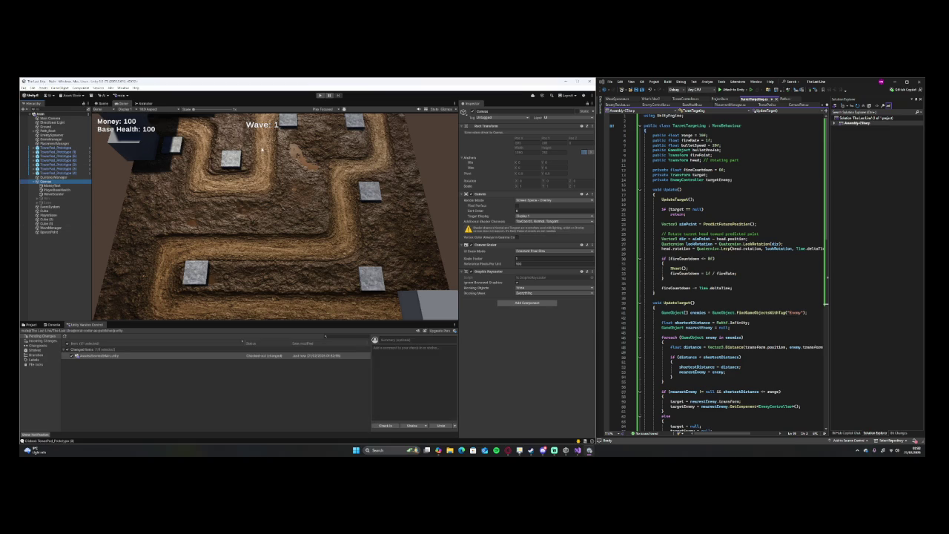
left_click(23, 88)
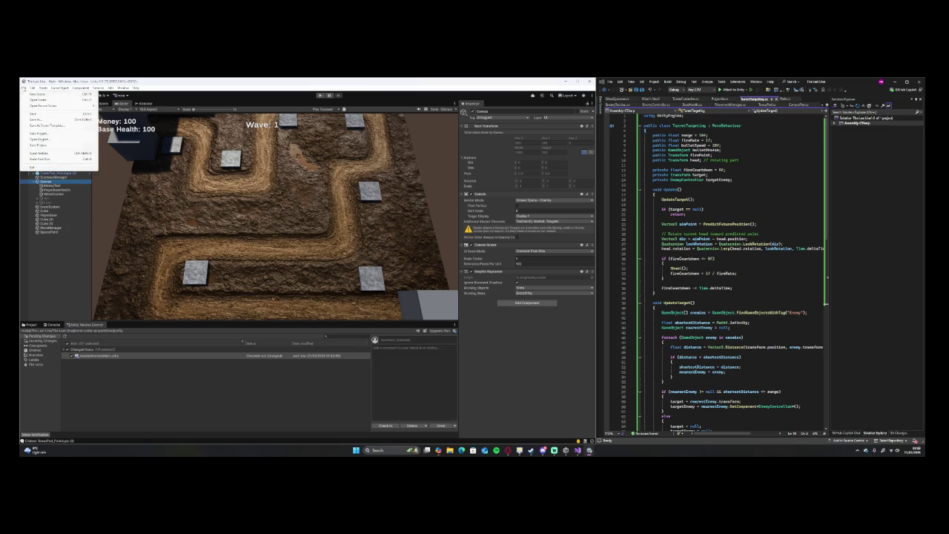
left_click(35, 146)
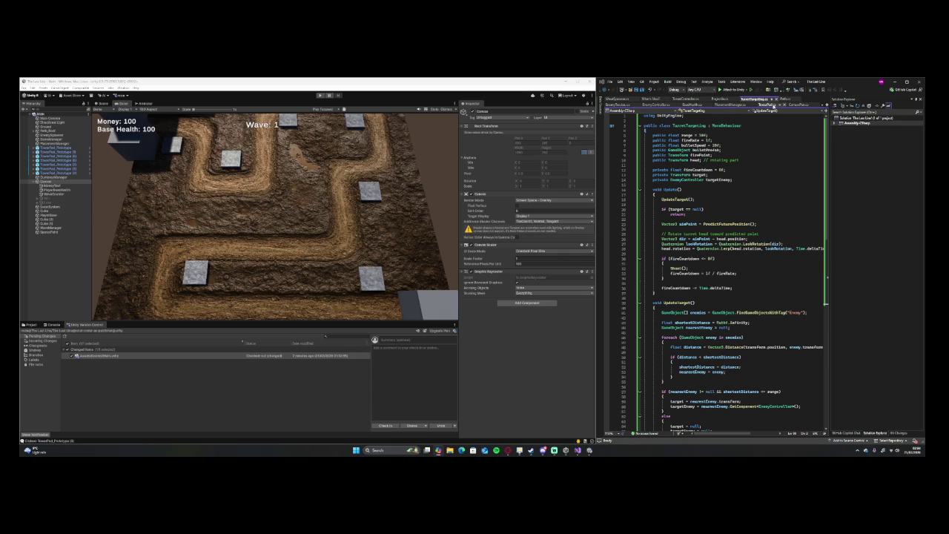
Open GameManager.cs from the Assets Scripts folder in the Project panel.
left_click(52, 325)
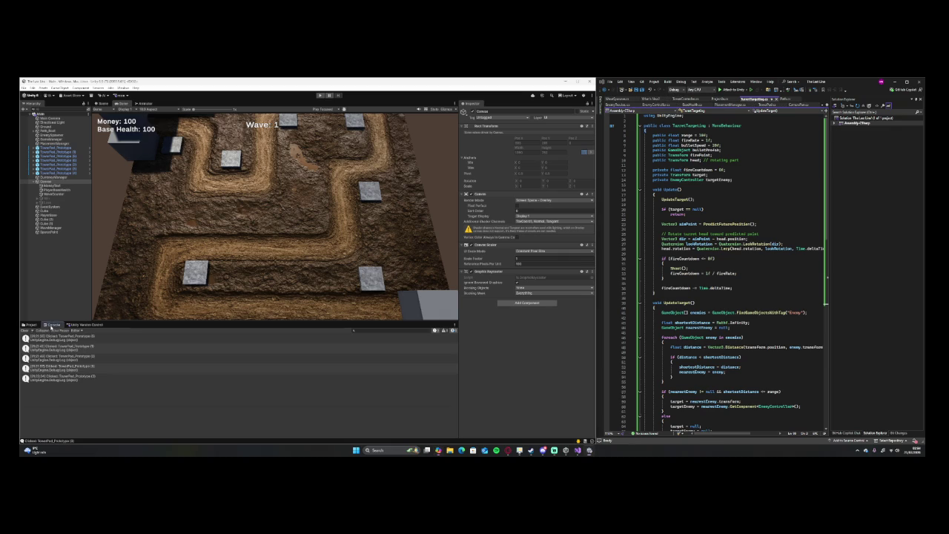
left_click(31, 324)
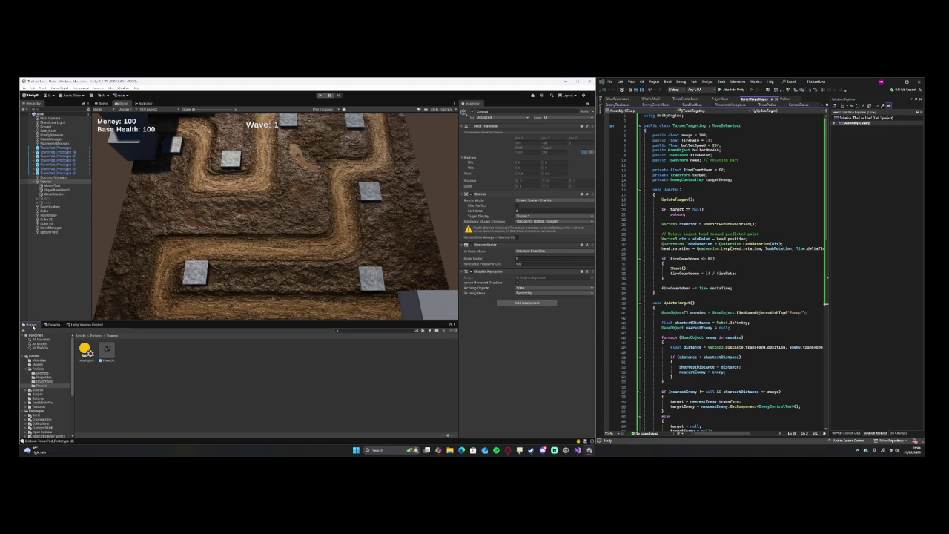
left_click(37, 393)
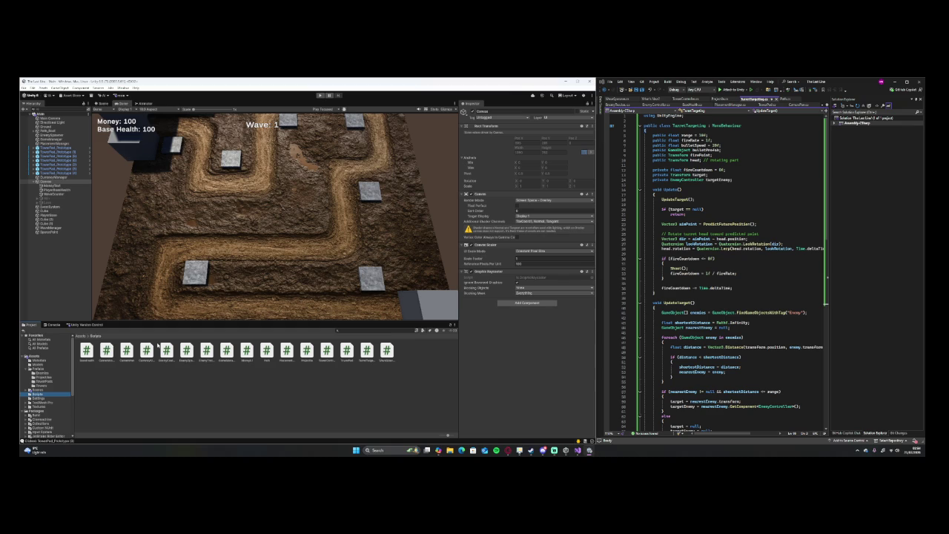
left_click(226, 350)
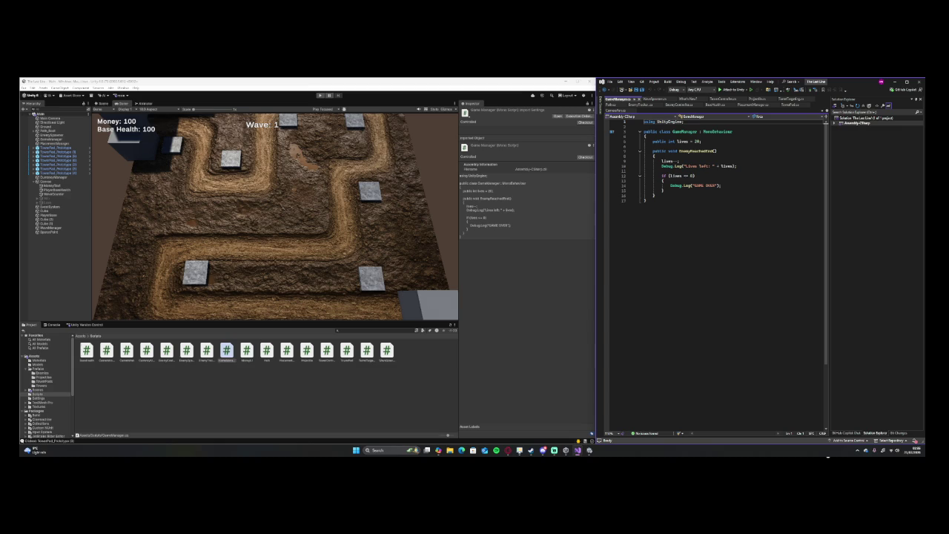
left_click_drag(646, 200, 644, 120)
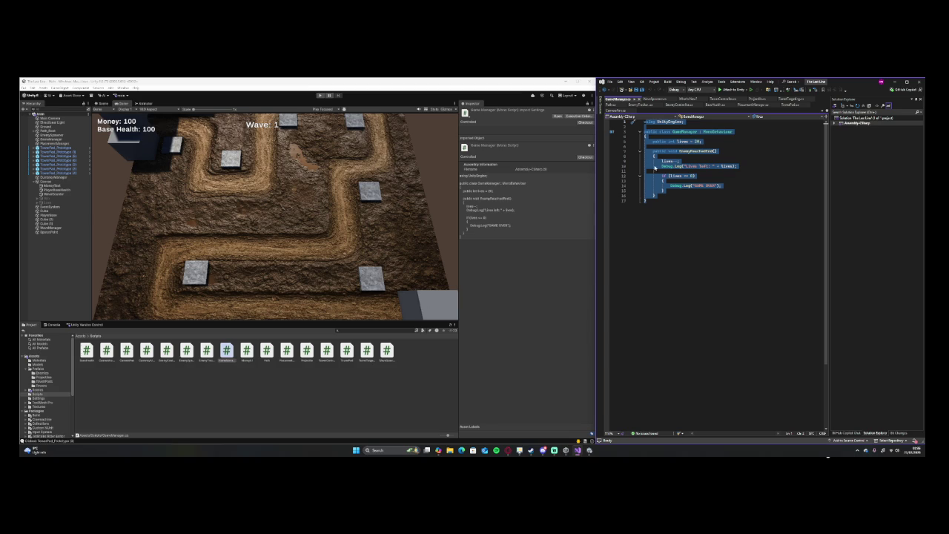
left_click(656, 214)
left_click_drag(655, 209, 639, 121)
right_click(648, 142)
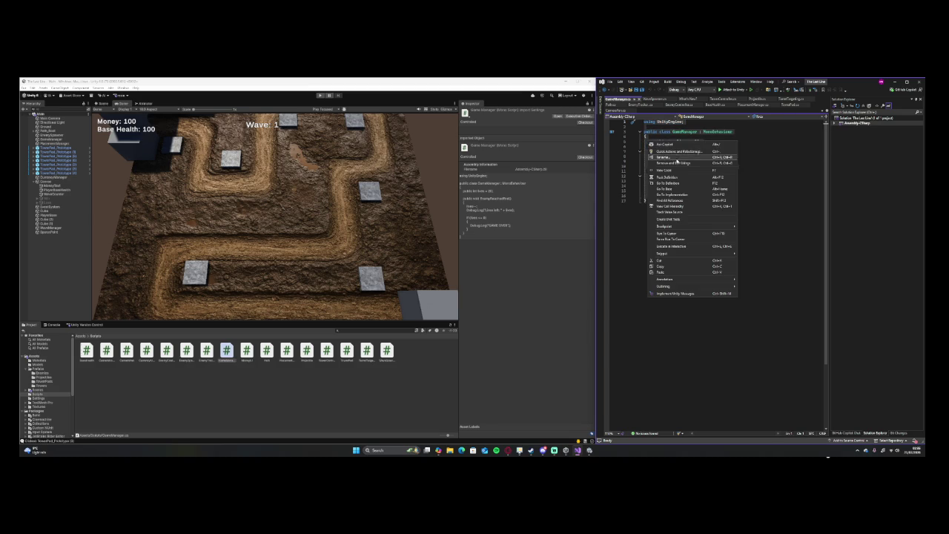
left_click(696, 266)
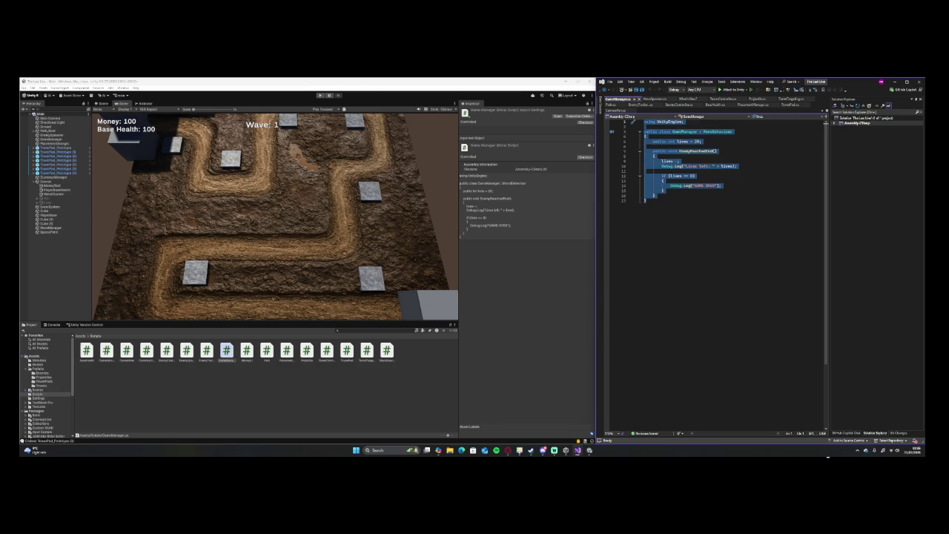
key("alt+Tab")
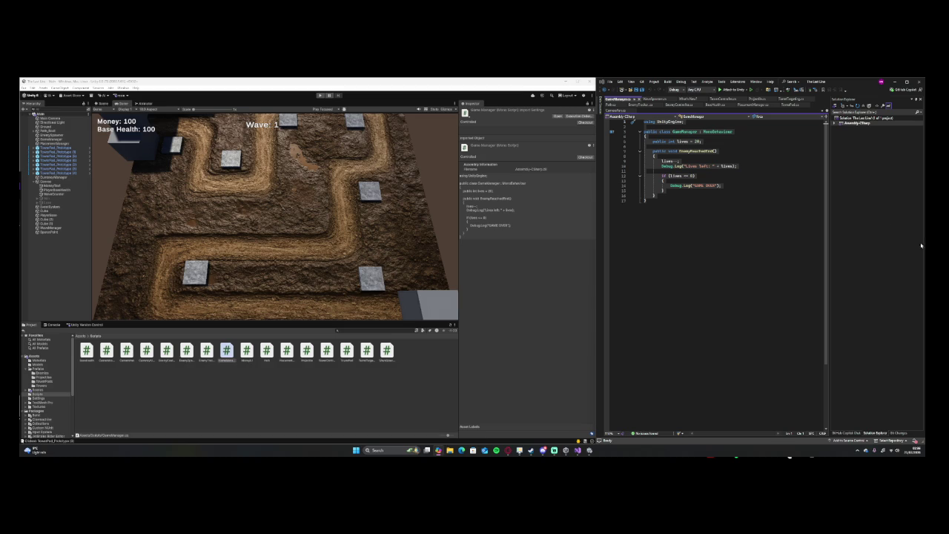
left_click(735, 260)
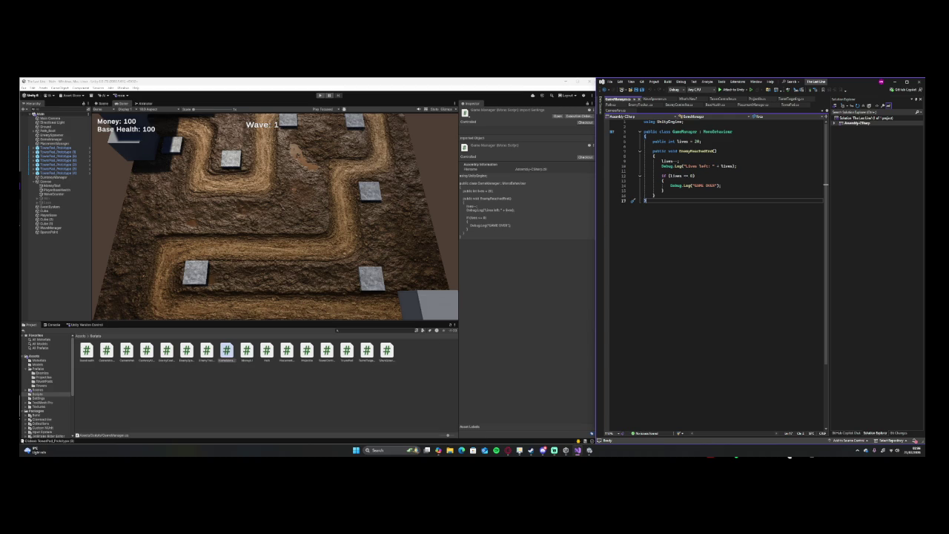
Declare public GameObject WinPanel and LosePanel fields below the lives variable.
left_click(712, 142)
left_click(690, 160)
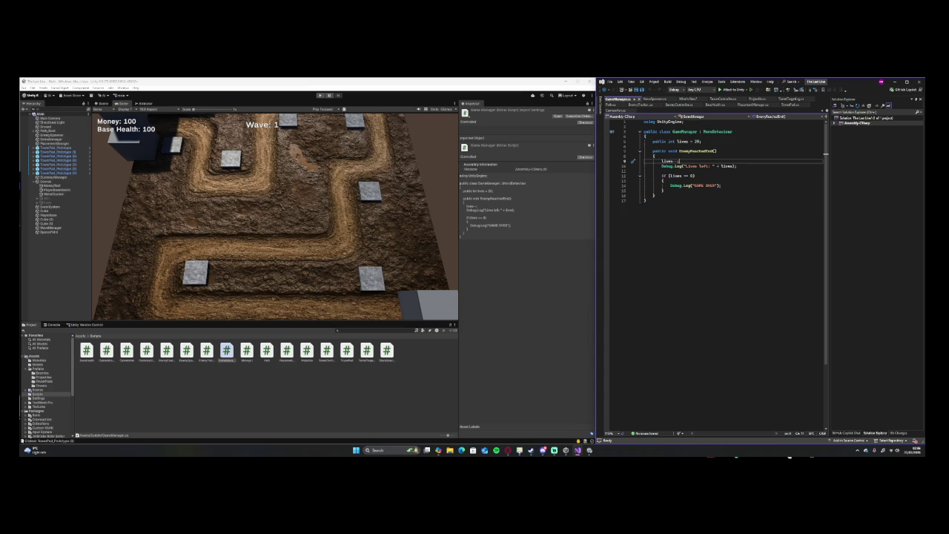
left_click(708, 140)
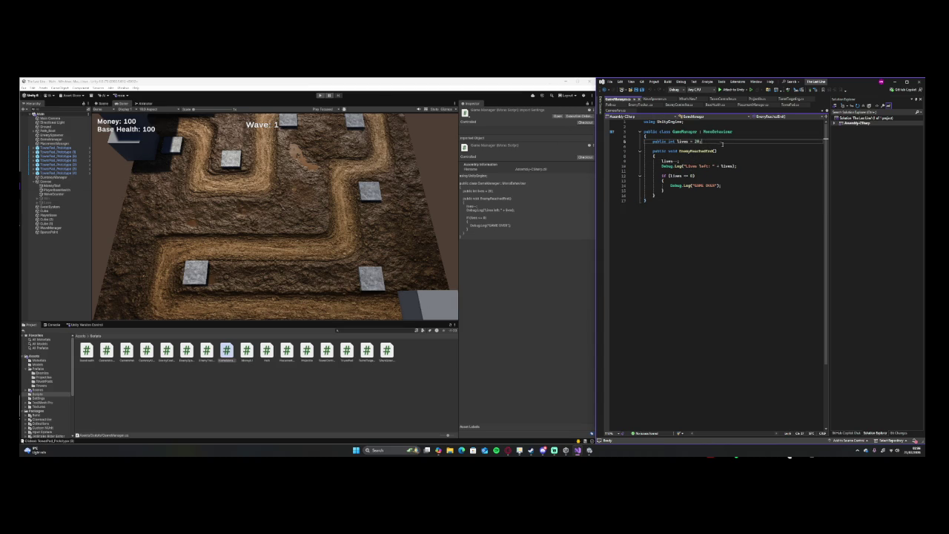
key("Return")
key("Return")
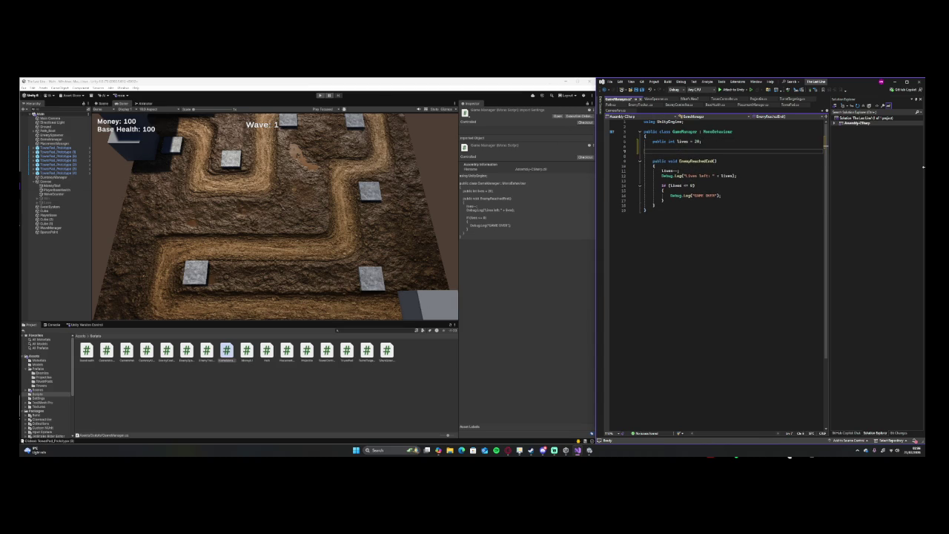
type("public")
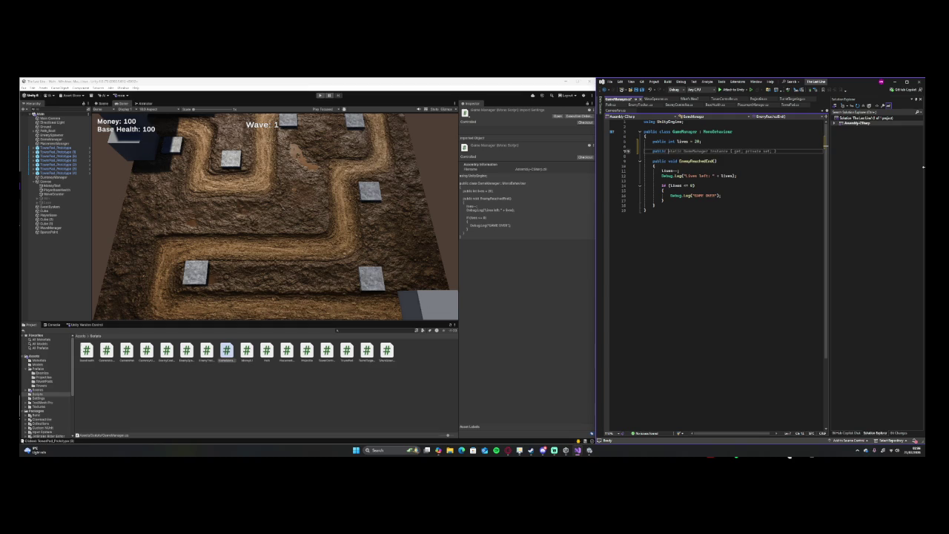
type(" GameObject ")
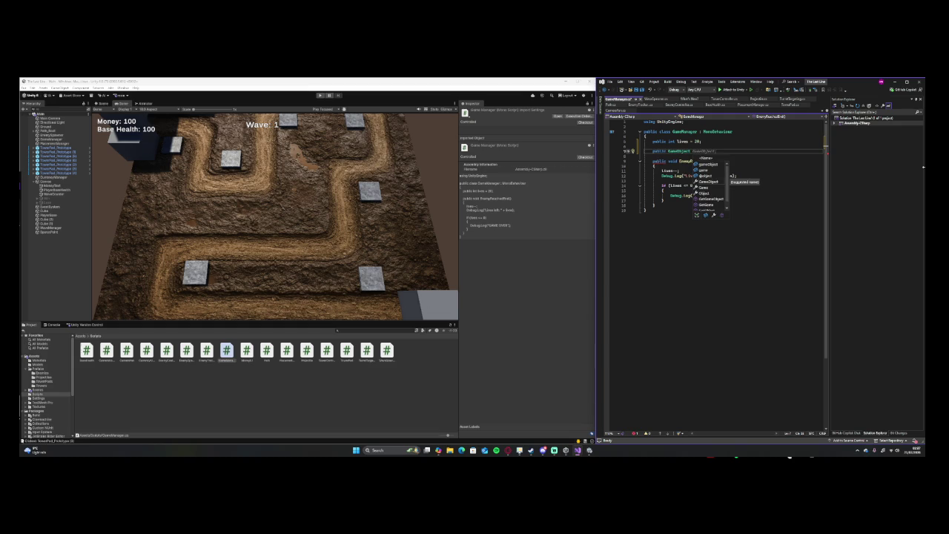
type("WinPane")
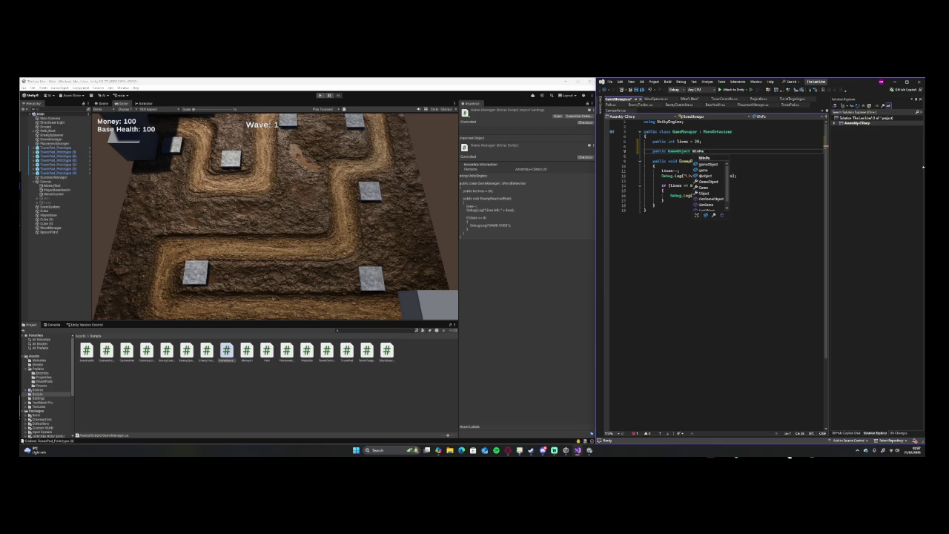
type("l;")
key("Return")
type("public Ga")
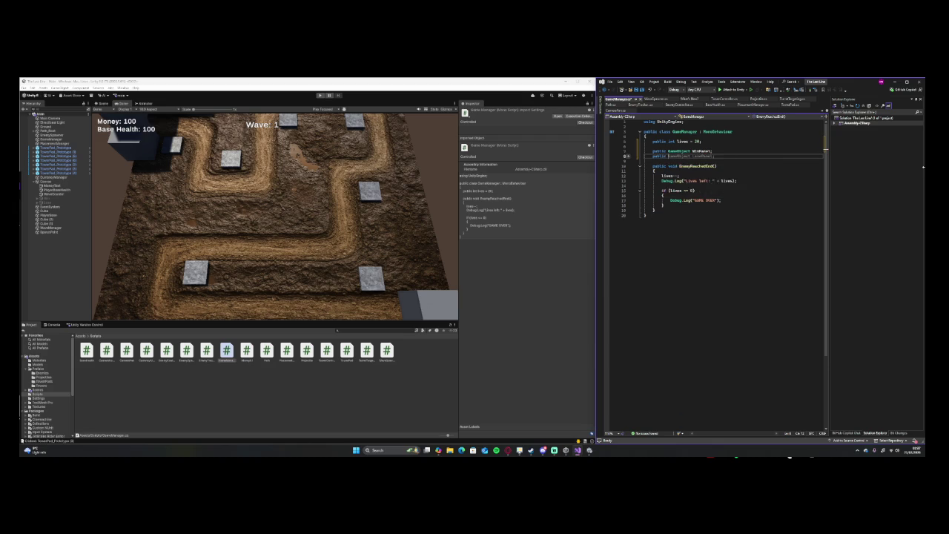
type("meObject")
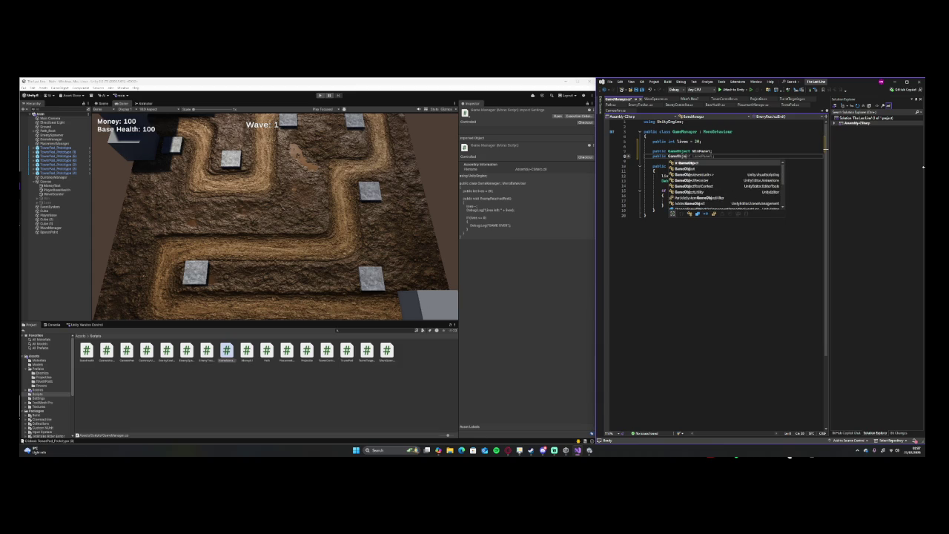
type(" Lose")
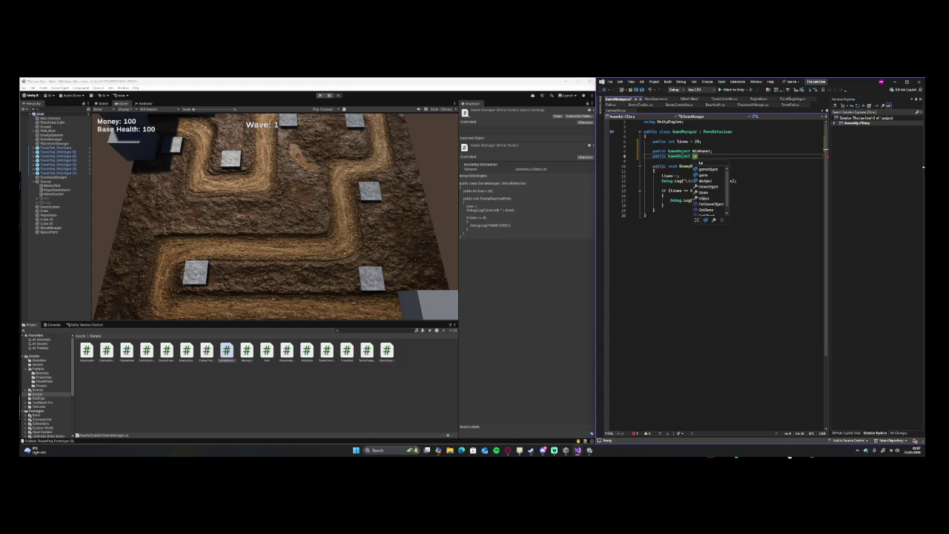
type("Panel")
type(";")
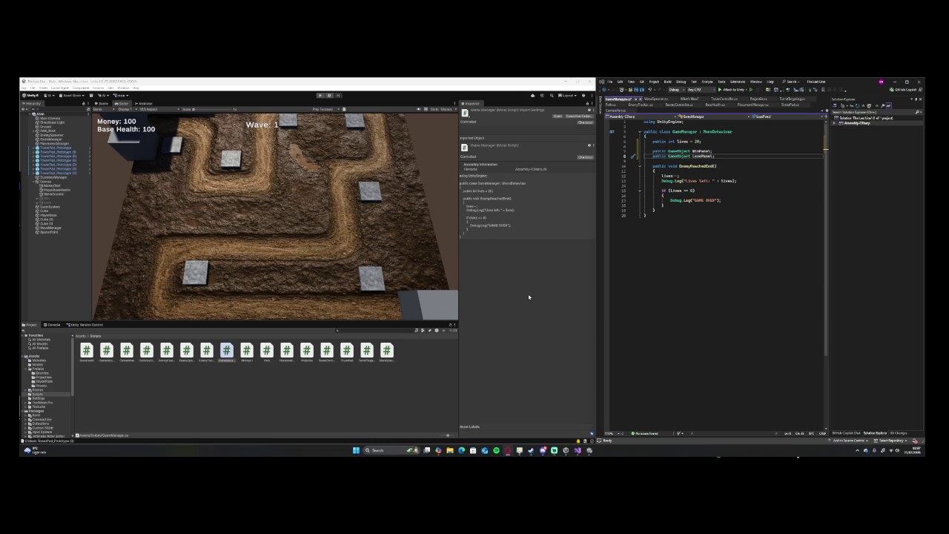
Add 'private bool gameEnded = false;' below the panel fields.
left_click(815, 156)
key("Return")
key("Return")
type("priva")
key("Tab")
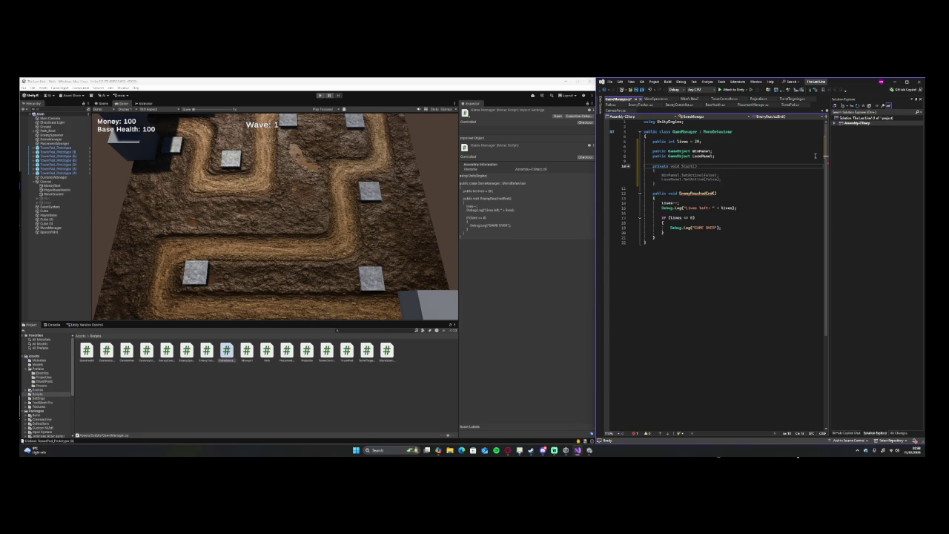
type("bool")
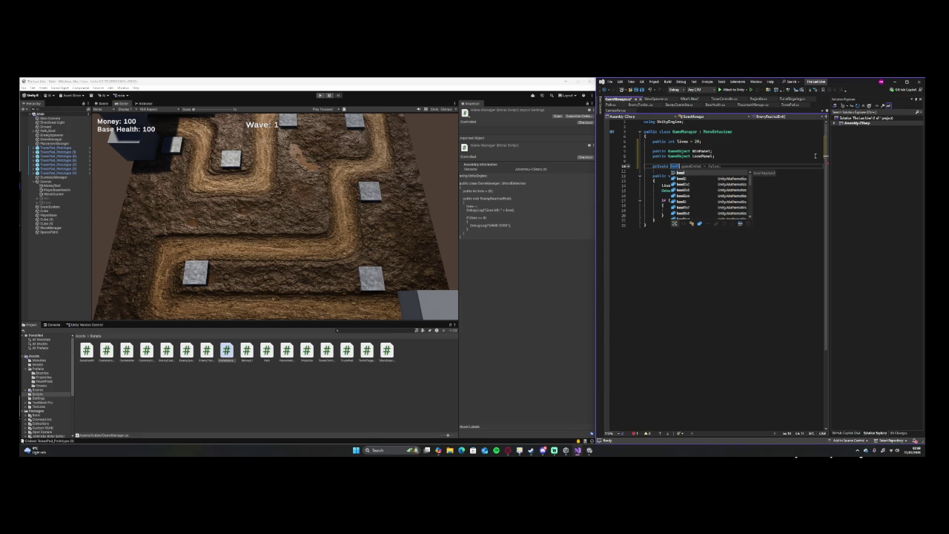
type(" ga")
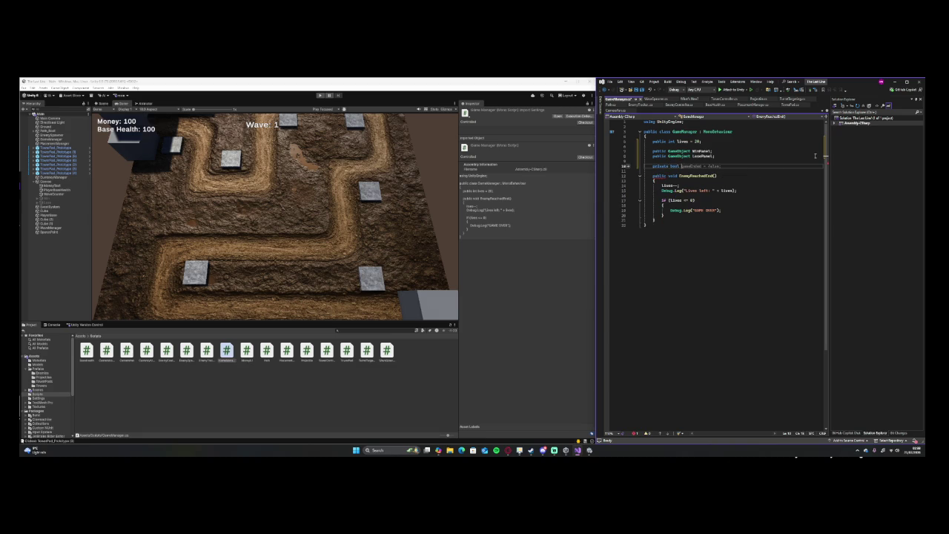
type("meEnded")
type("= false;")
left_click(27, 417)
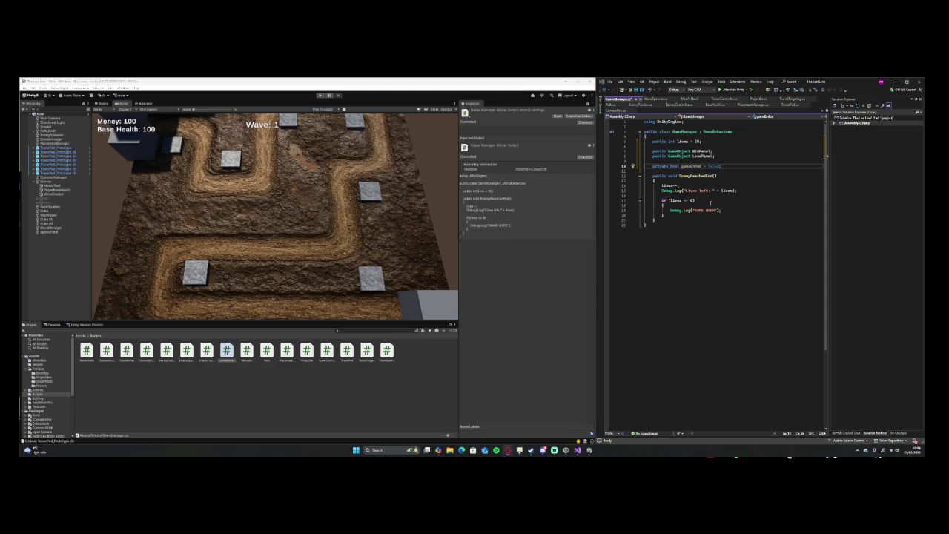
key("alt+Tab")
key("Return")
key("Return")
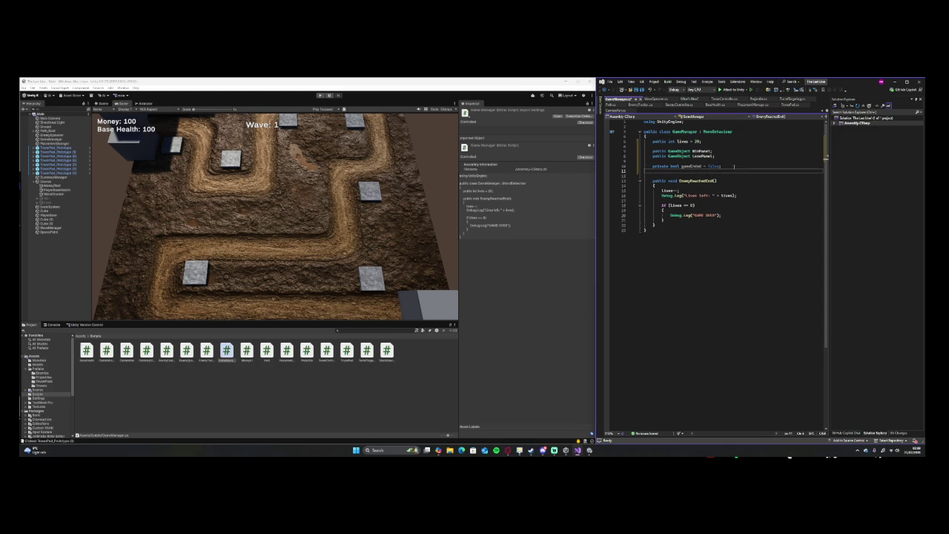
Create a void Awake() method stub, replacing the misnamed method and dropping the private modifier.
type("void")
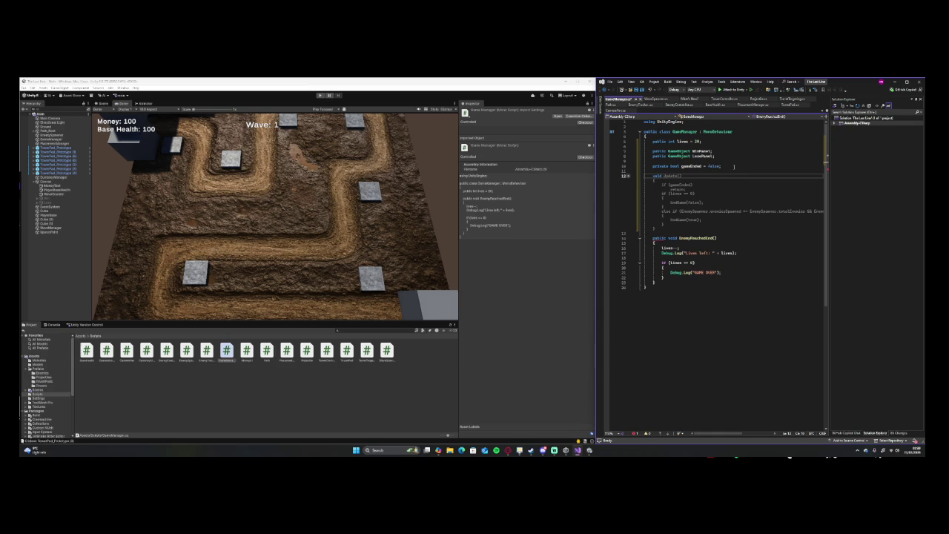
type("aw")
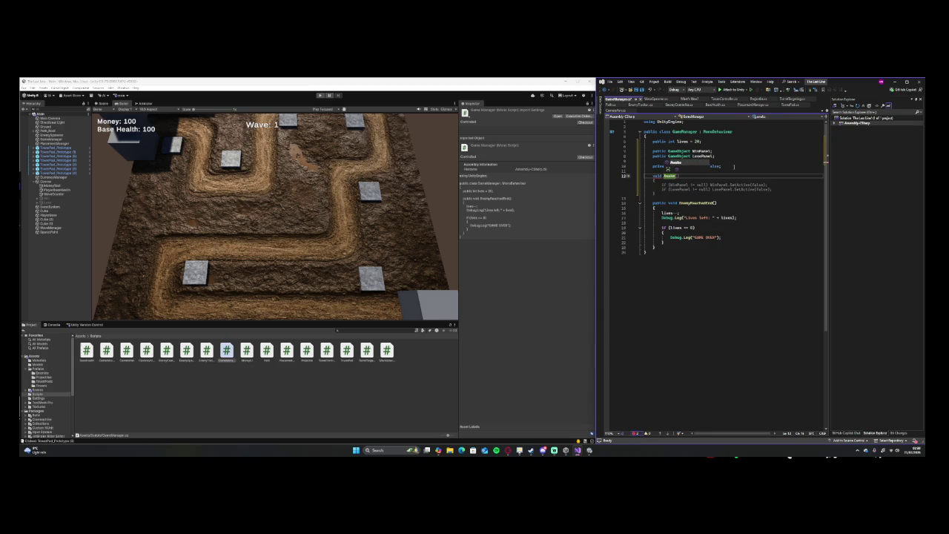
key("Tab")
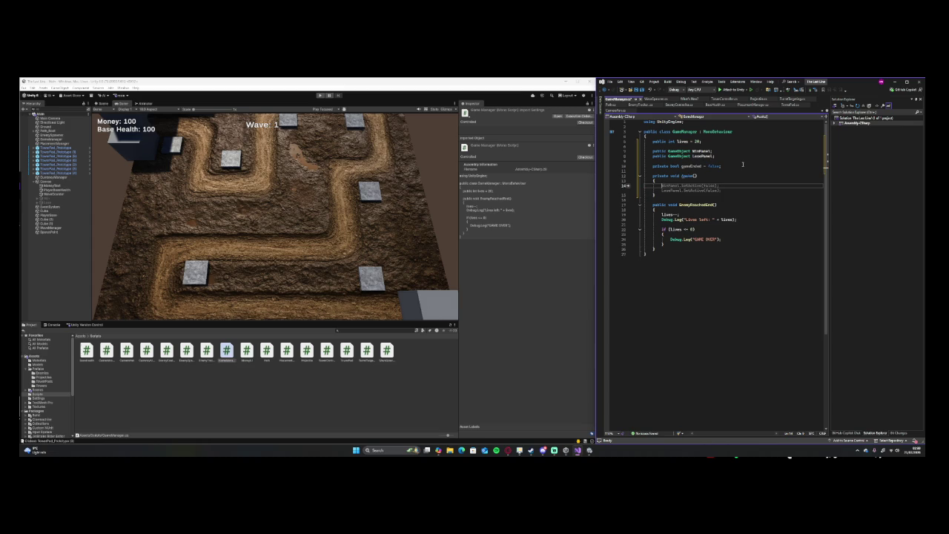
left_click(671, 176)
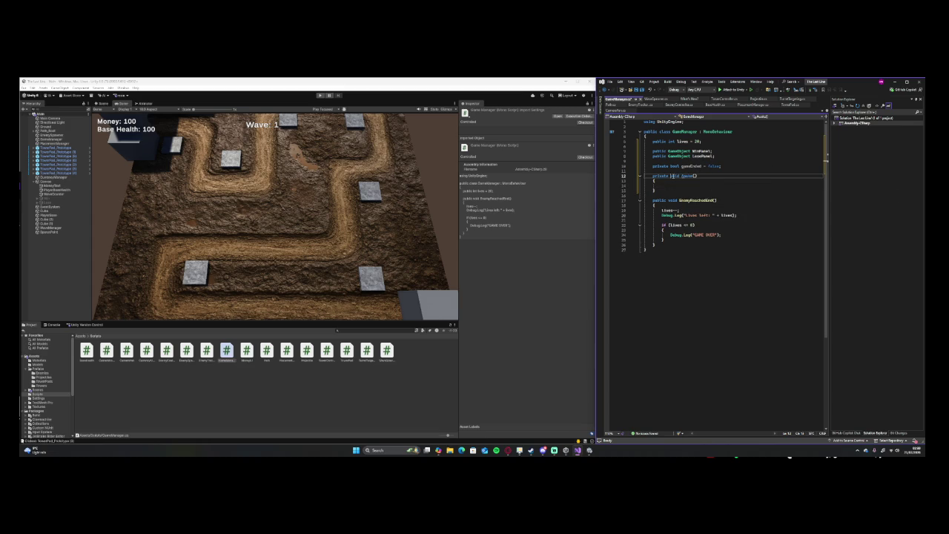
left_click_drag(663, 189, 654, 170)
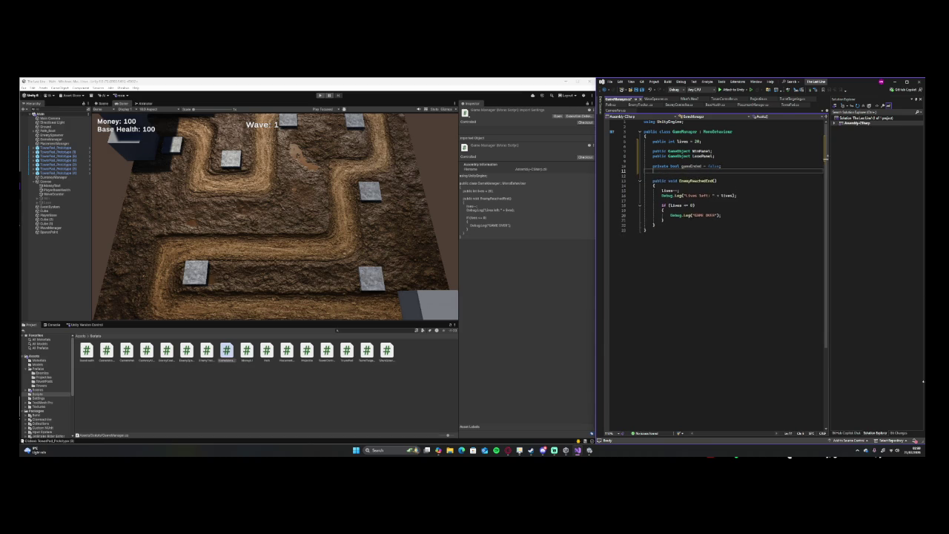
type("b")
key("BackSpace")
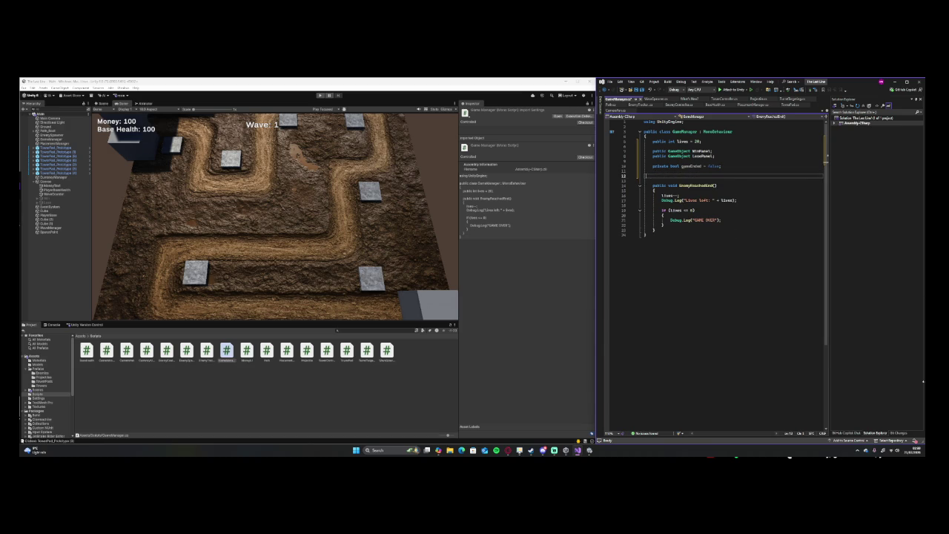
type("void on")
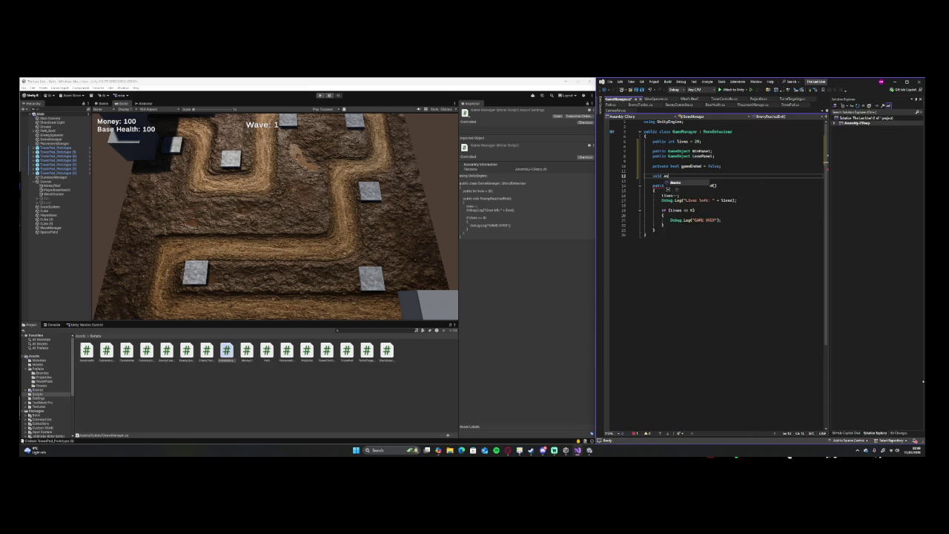
key("Tab")
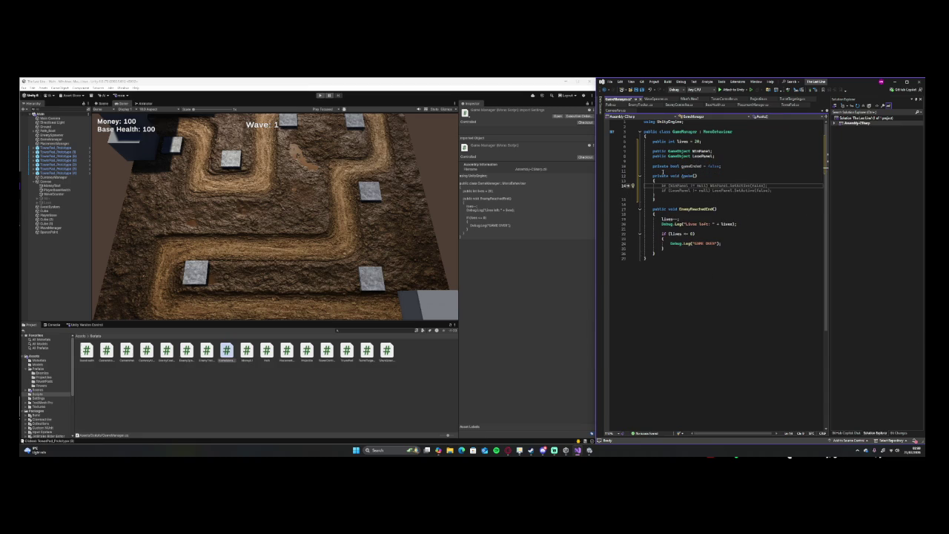
left_click(662, 176)
key("BackSpace")
key("BackSpace")
key("BackSpace")
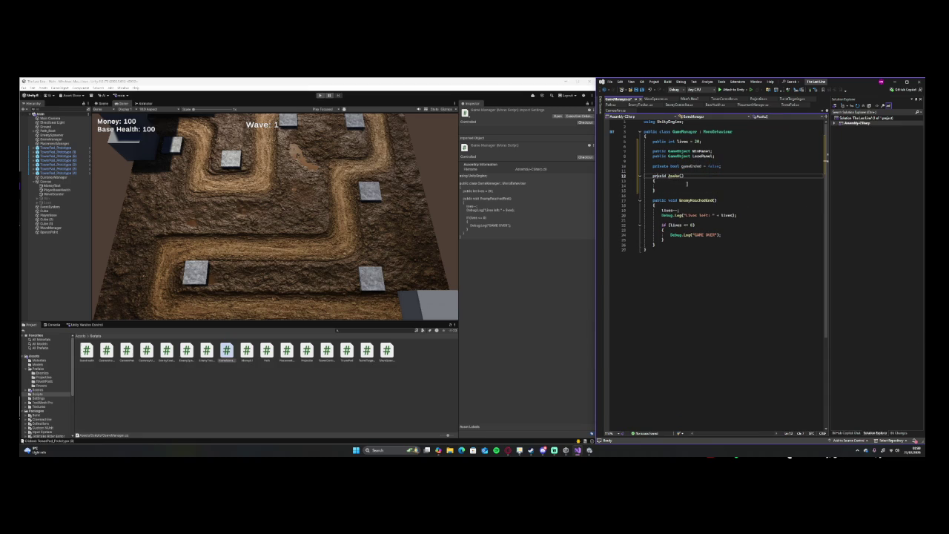
key("BackSpace")
Write 'Instance = this;' inside the Awake method.
left_click(670, 186)
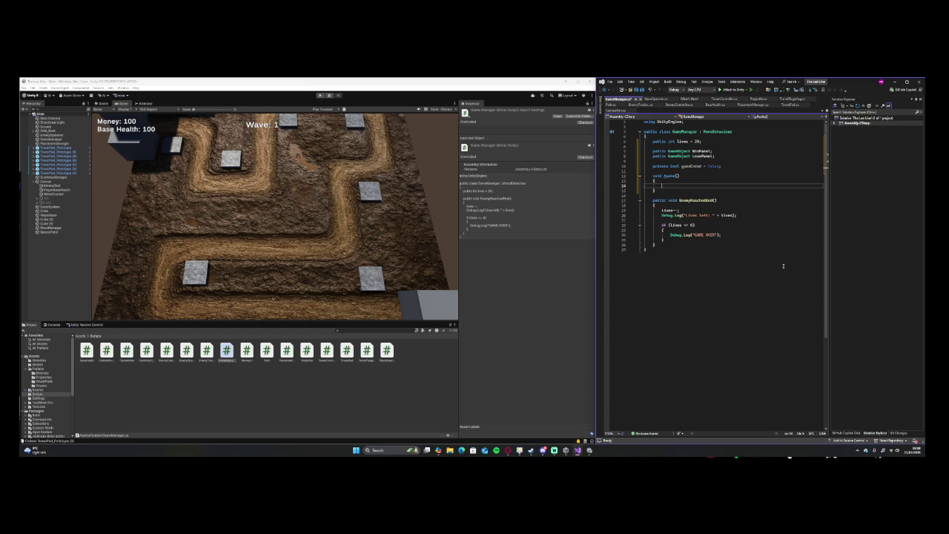
type("Inst")
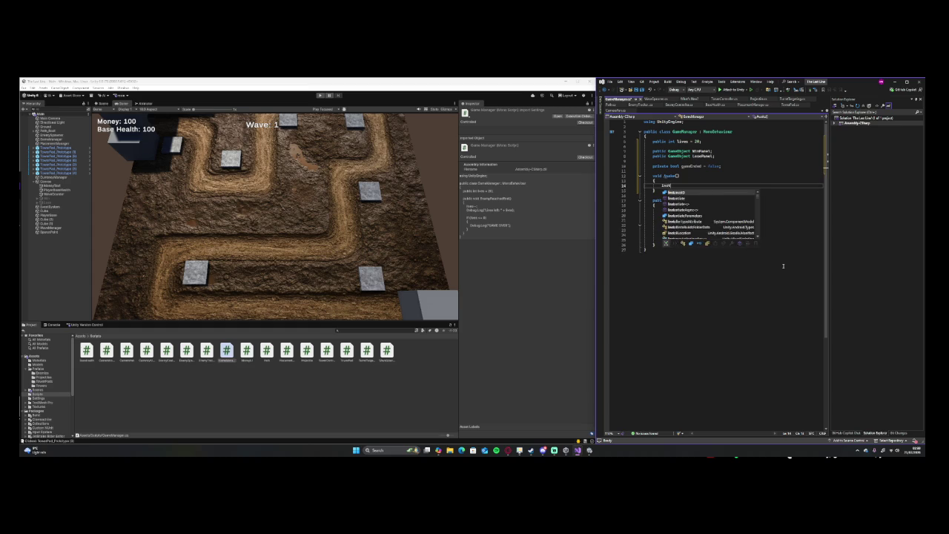
type("ance")
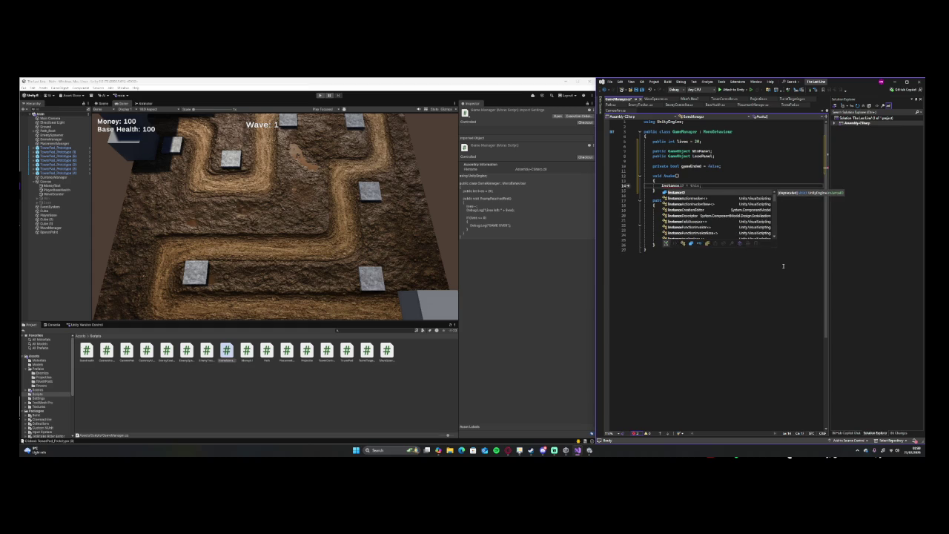
type(" = this")
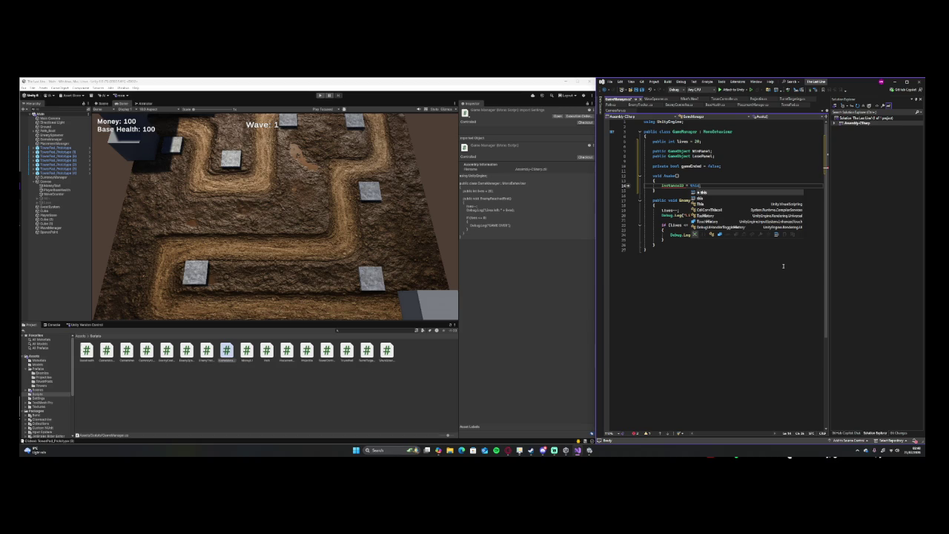
type(";")
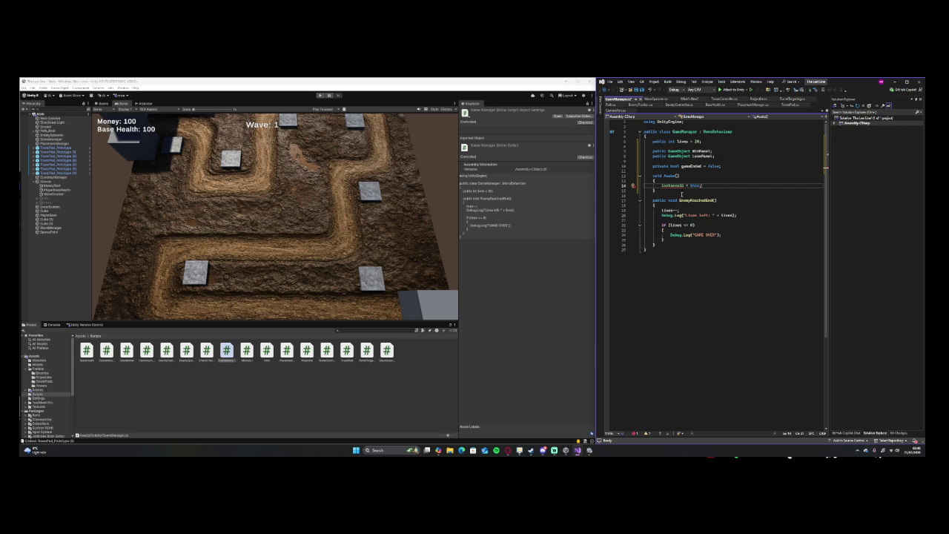
left_click(718, 266)
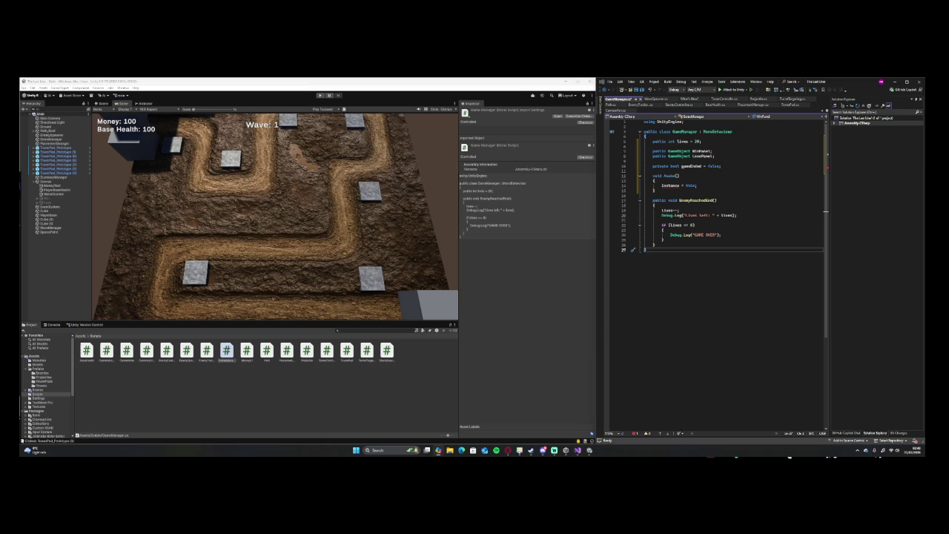
Replace the whole script with the full version containing Instance, WinGame and LoseGame.
left_click_drag(741, 249, 636, 118)
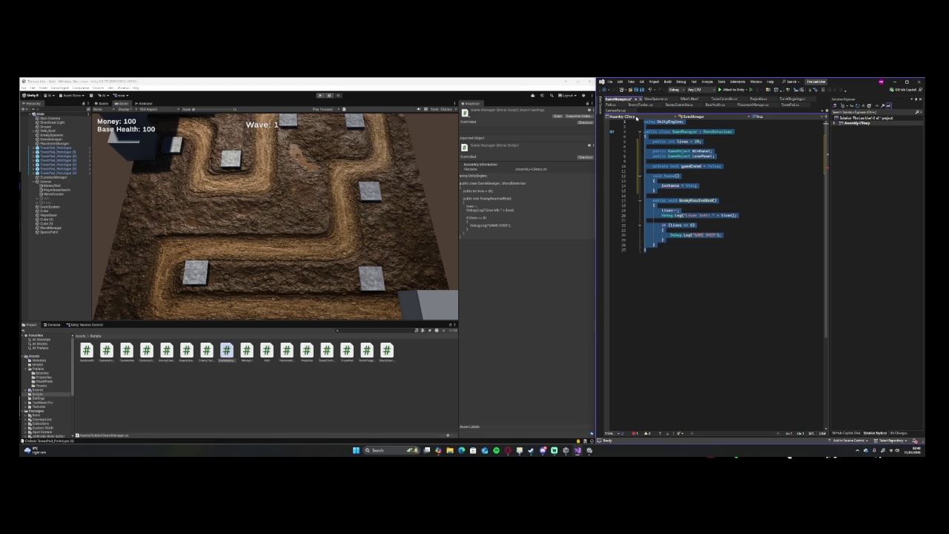
key("ctrl+v")
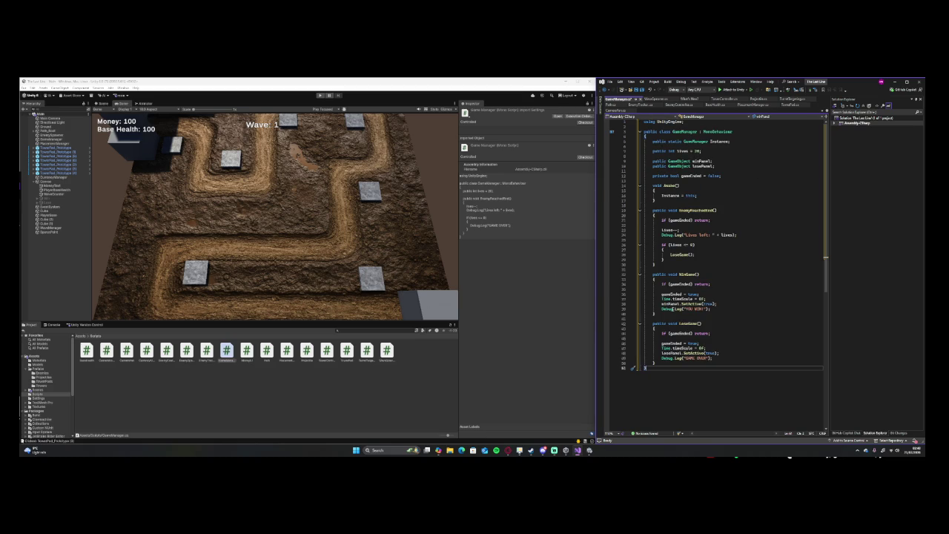
left_click(688, 170)
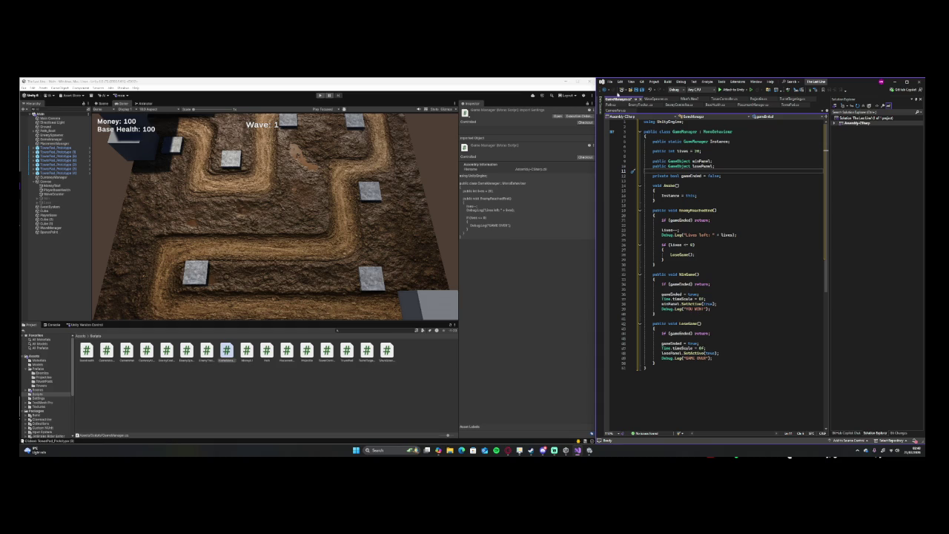
Save GameManager.cs and return to Unity so it recompiles.
left_click(609, 81)
left_click(634, 132)
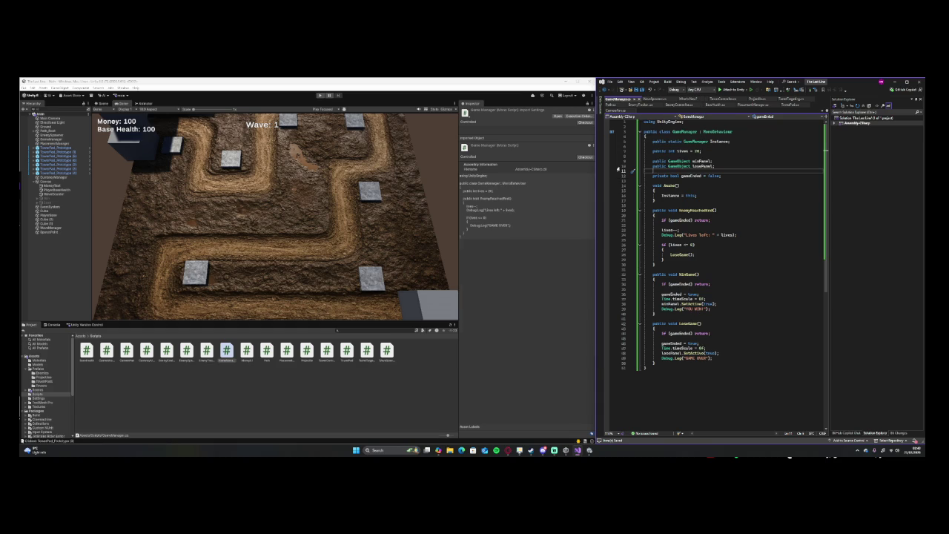
left_click(107, 251)
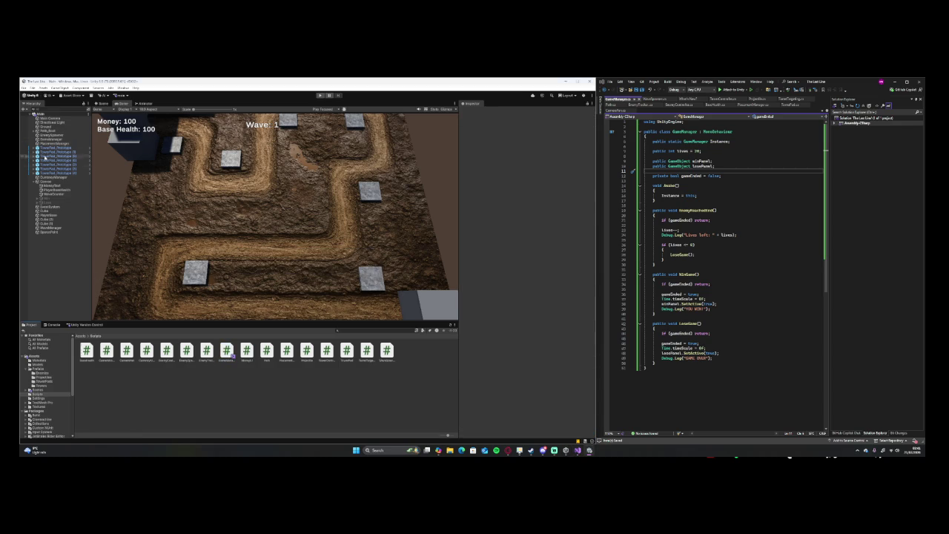
Inspect Main Camera, CurrencyManager, Directional Light, Path_Root and Canvas in the Hierarchy.
left_click(50, 117)
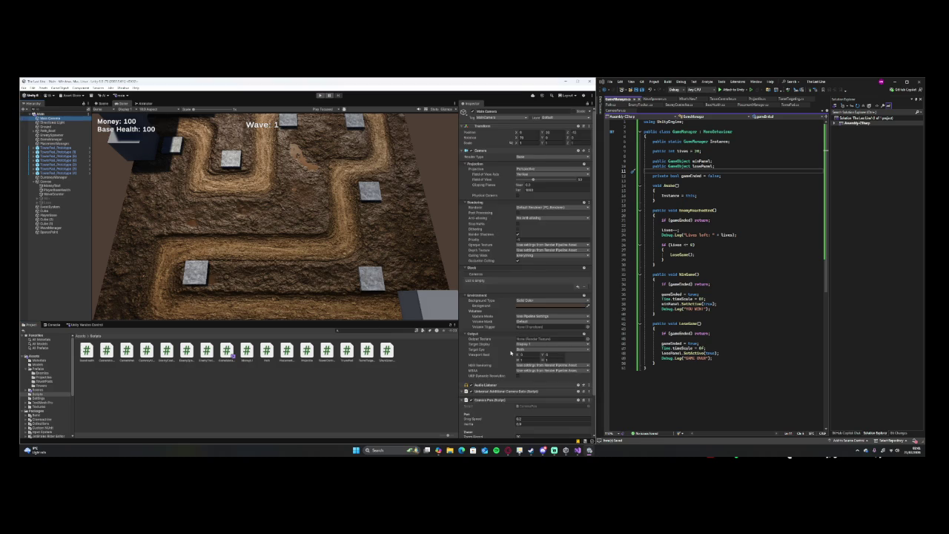
scroll(510, 353, "down", 3)
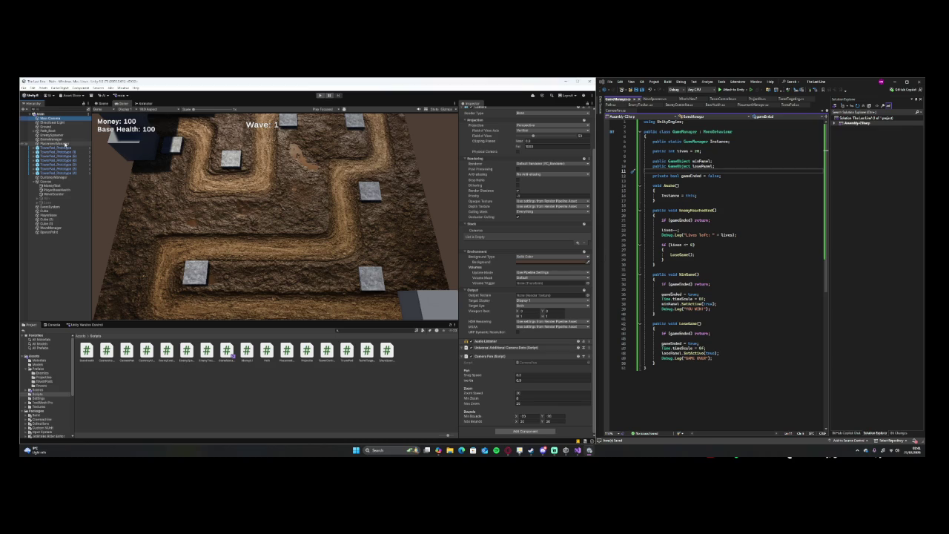
left_click(51, 177)
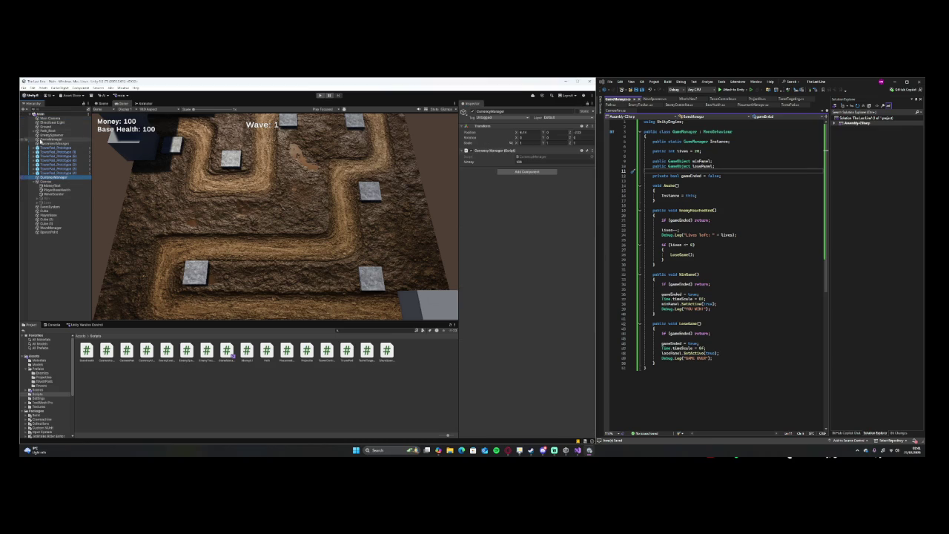
left_click(41, 123)
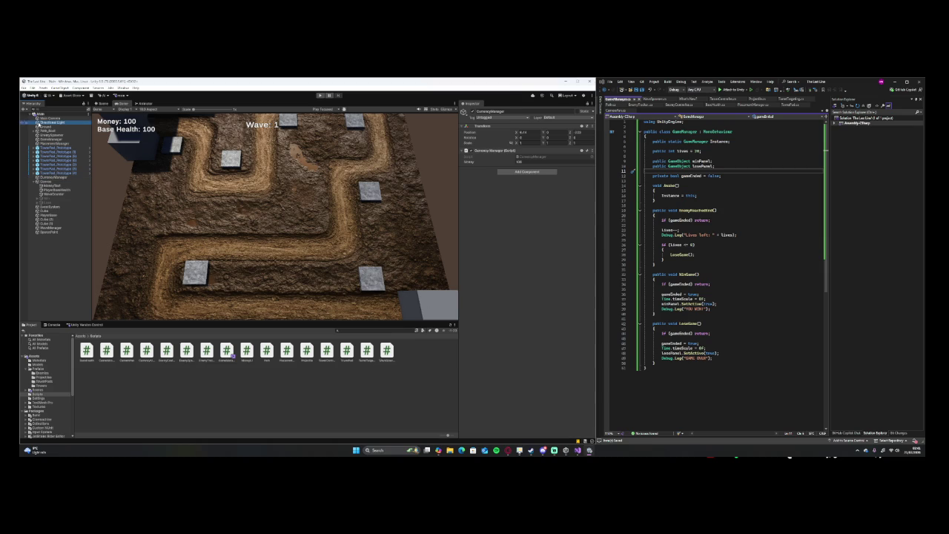
left_click(38, 130)
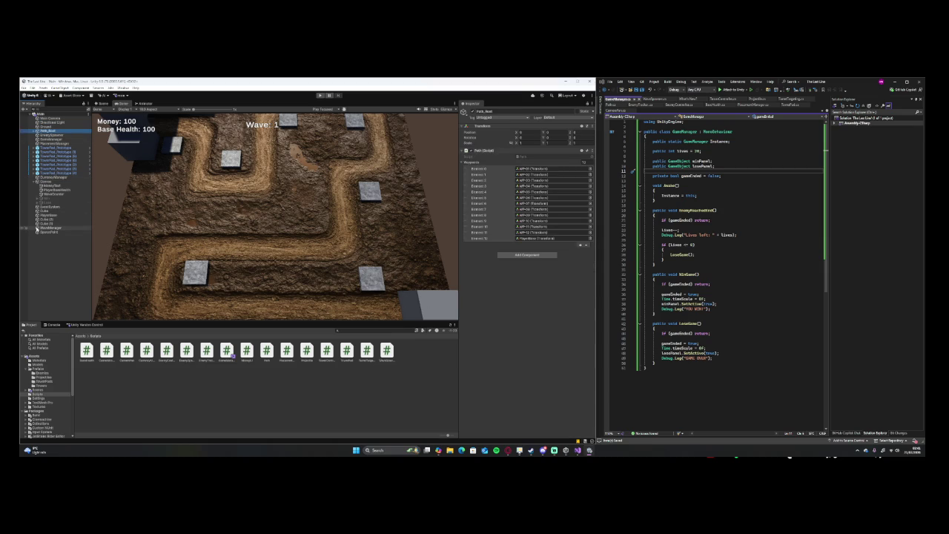
left_click(45, 181)
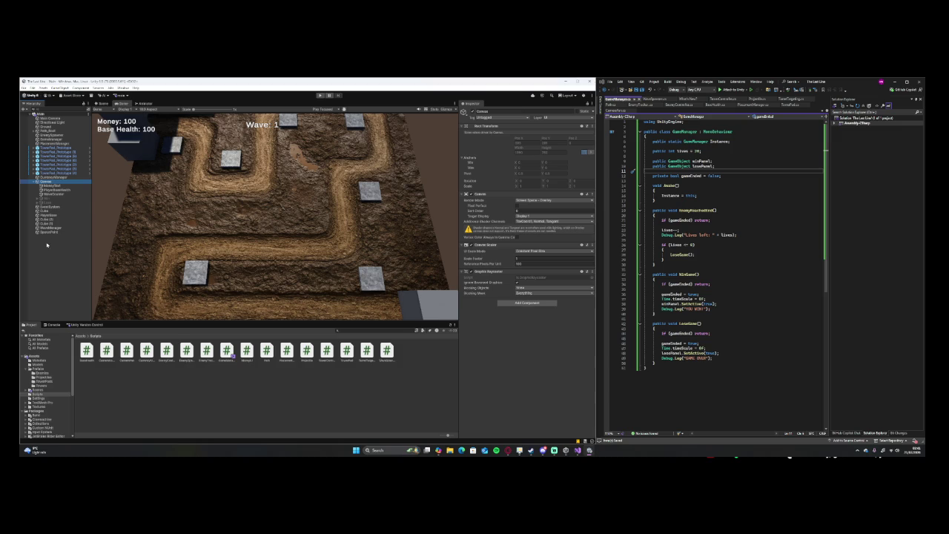
left_click(46, 119)
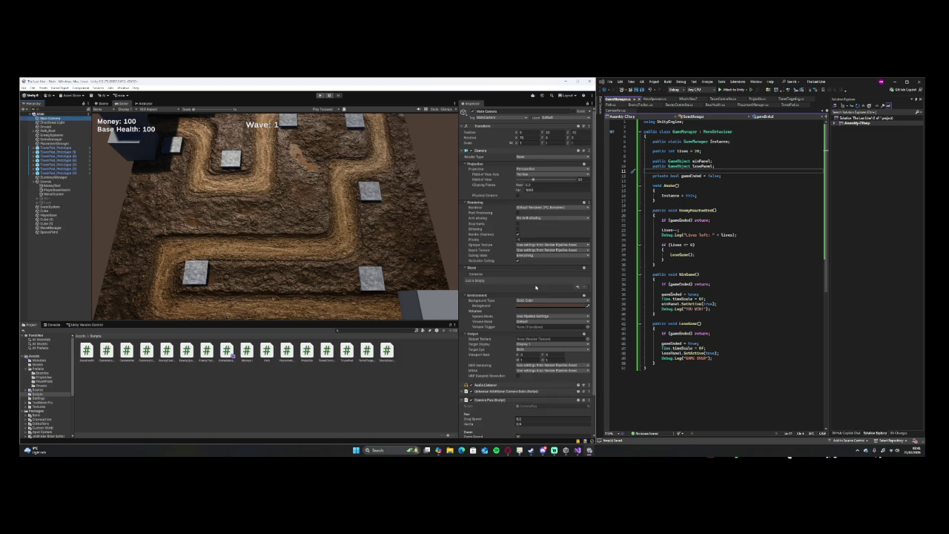
scroll(535, 290, "down", 3)
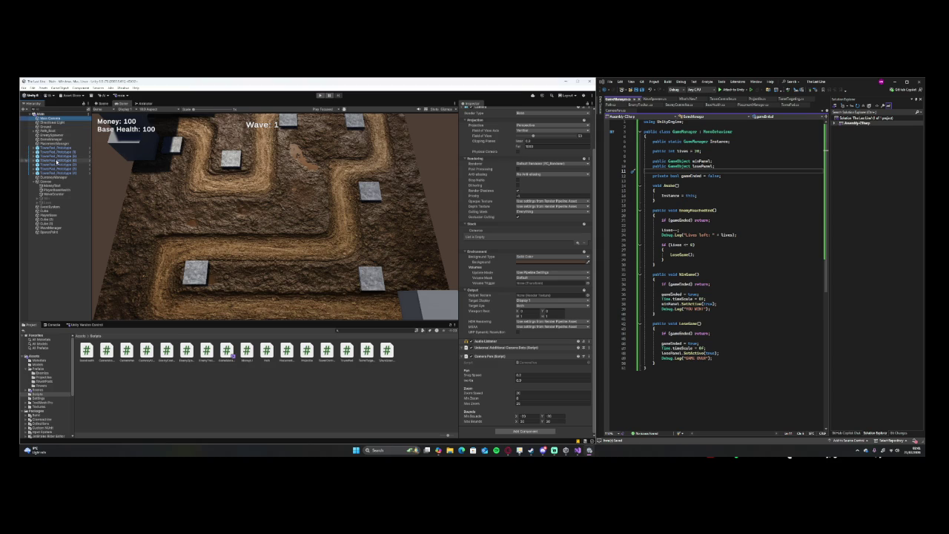
Attach the GameManager script to the GameManager object, exposing Lives 20, Win Panel and Lose Panel.
left_click(34, 182)
left_click(51, 138)
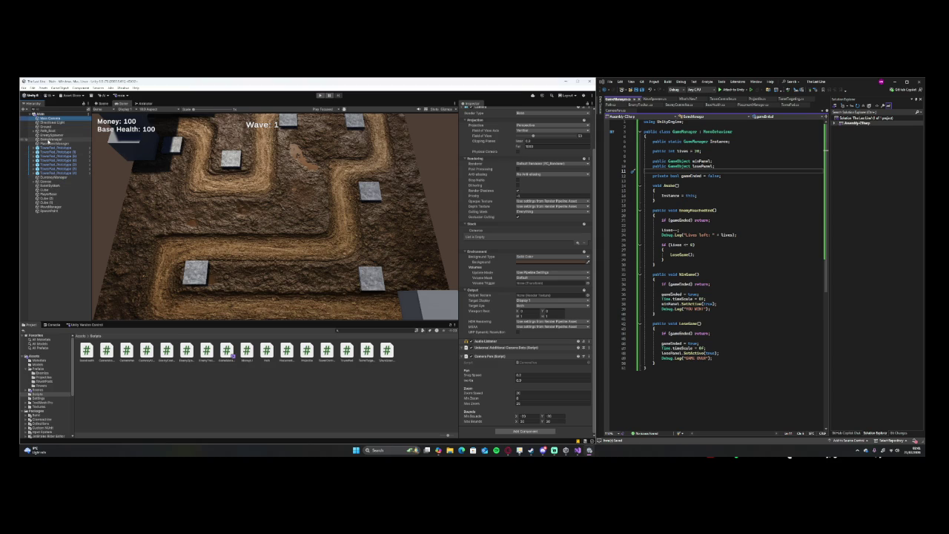
mouse_move(226, 350)
left_mouse_down()
mouse_move(434, 265)
mouse_move(496, 212)
left_mouse_up()
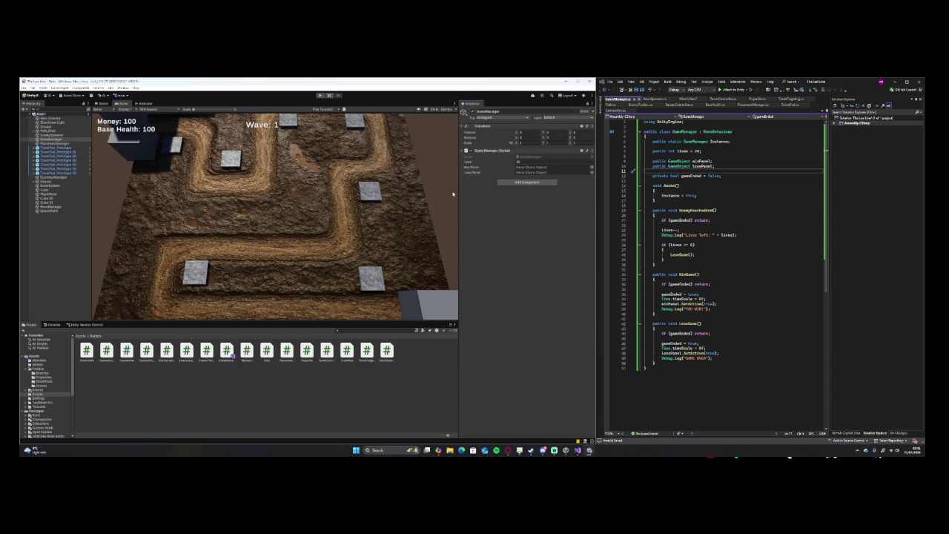
Assign the Canvas's win and lose panel objects to the GameManager's Win Panel and Lose Panel slots.
left_click(33, 182)
mouse_move(76, 200)
left_mouse_down()
mouse_move(494, 181)
mouse_move(541, 167)
mouse_move(523, 167)
left_mouse_up()
left_click_drag(52, 202, 520, 173)
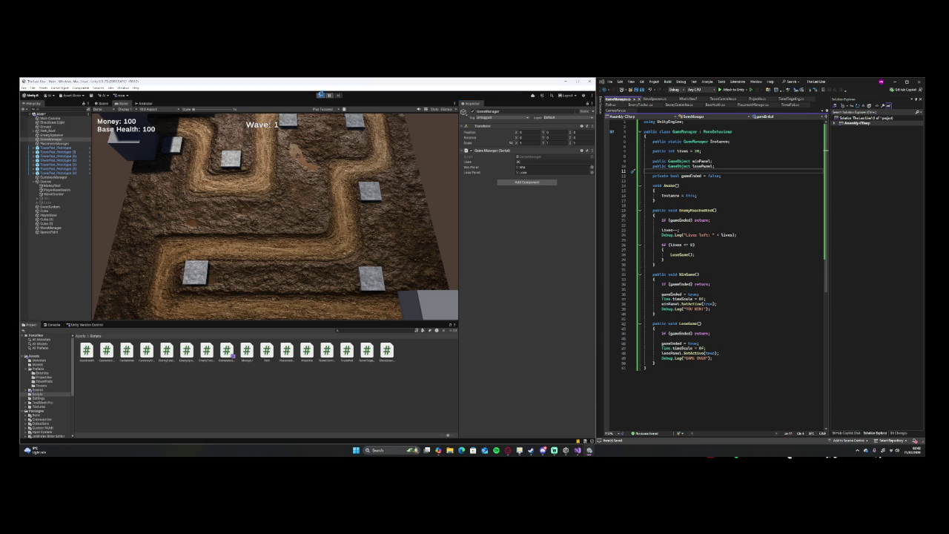
Enter Play mode, build turrets on five tower pads up to Wave 2 of 7, and show the Console.
left_click(320, 95)
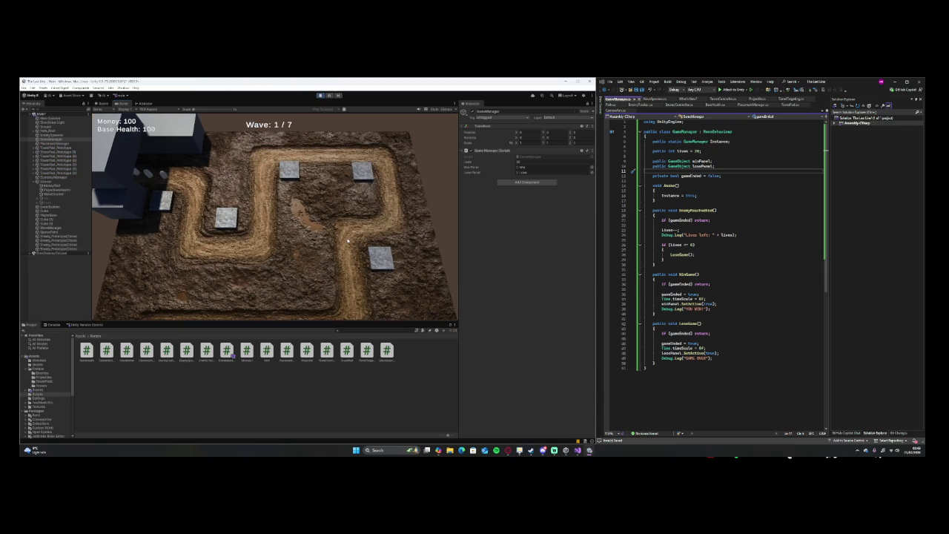
left_click(237, 217)
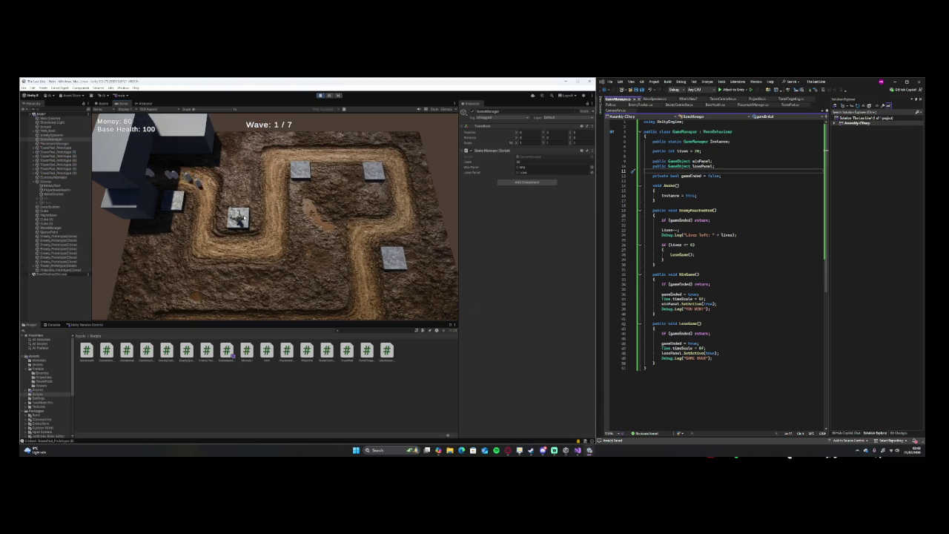
left_click(298, 171)
left_click(175, 194)
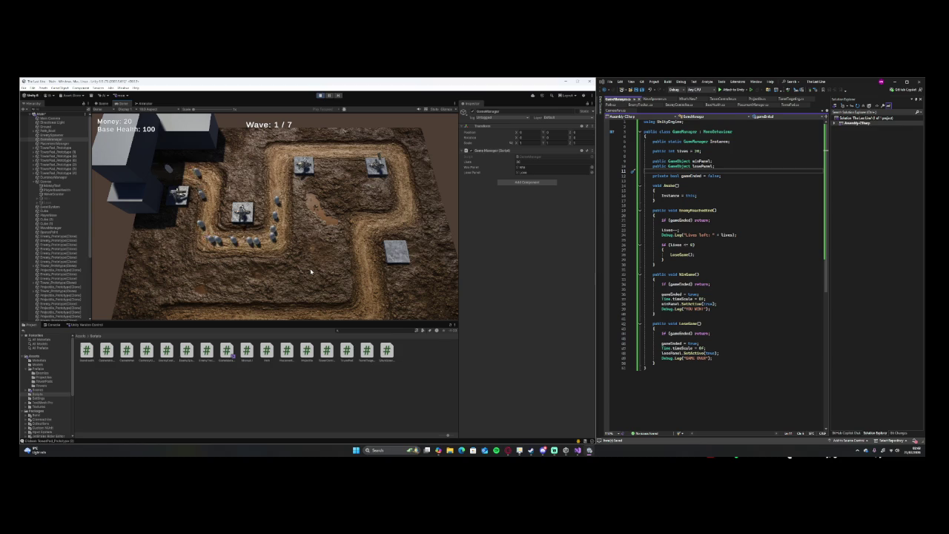
left_click(385, 257)
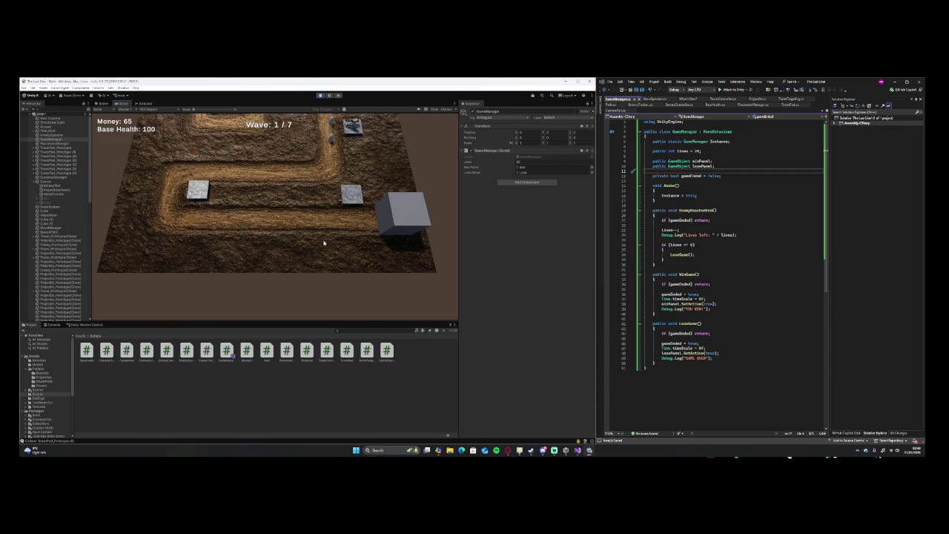
left_click(222, 200)
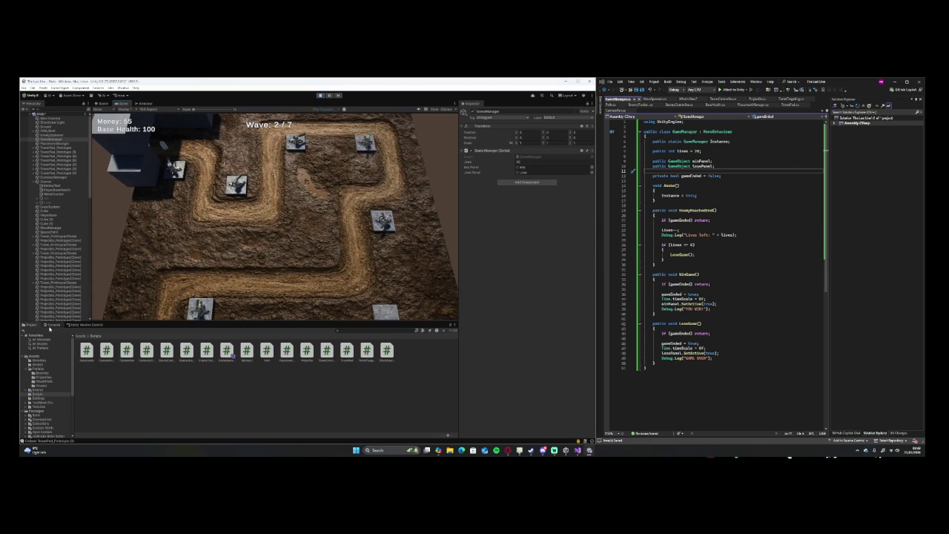
left_click(51, 325)
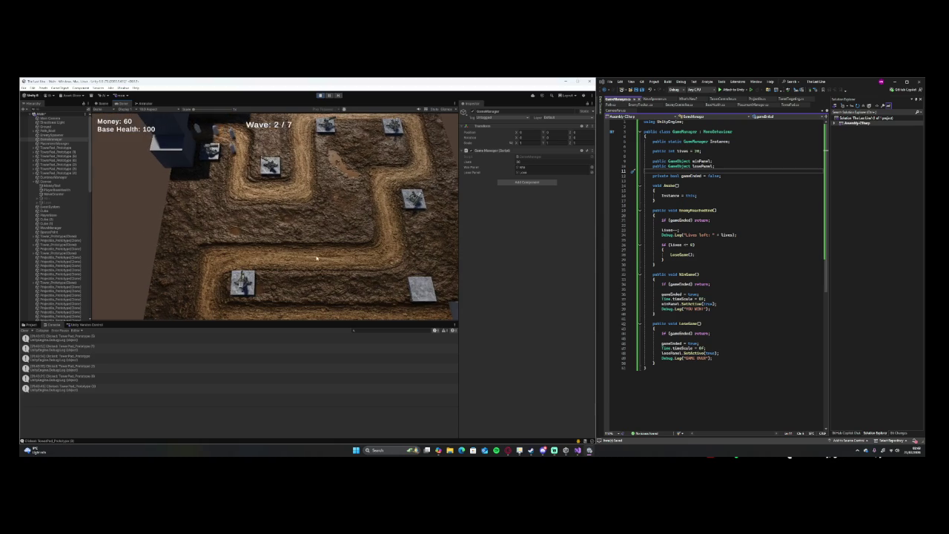
Build a turret on another empty pad and let the game reach Wave 4 of 7 with 140 money.
left_click(416, 288)
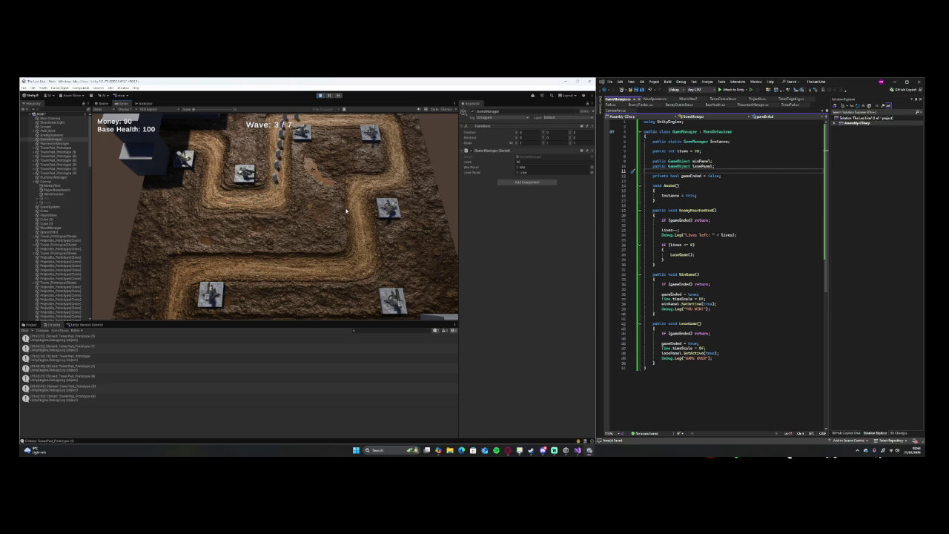
key("w")
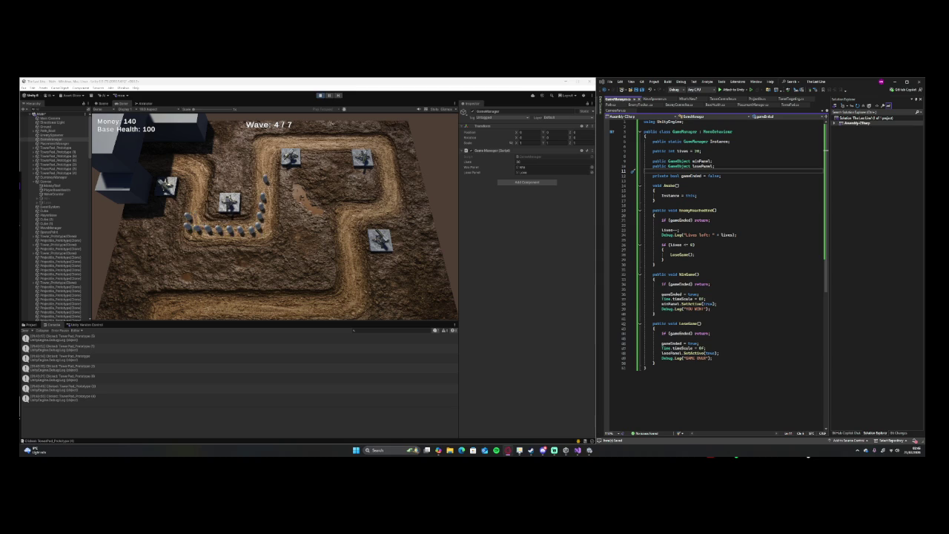
Pan the game camera between the map's bottom and the base while the waves keep running.
key("s")
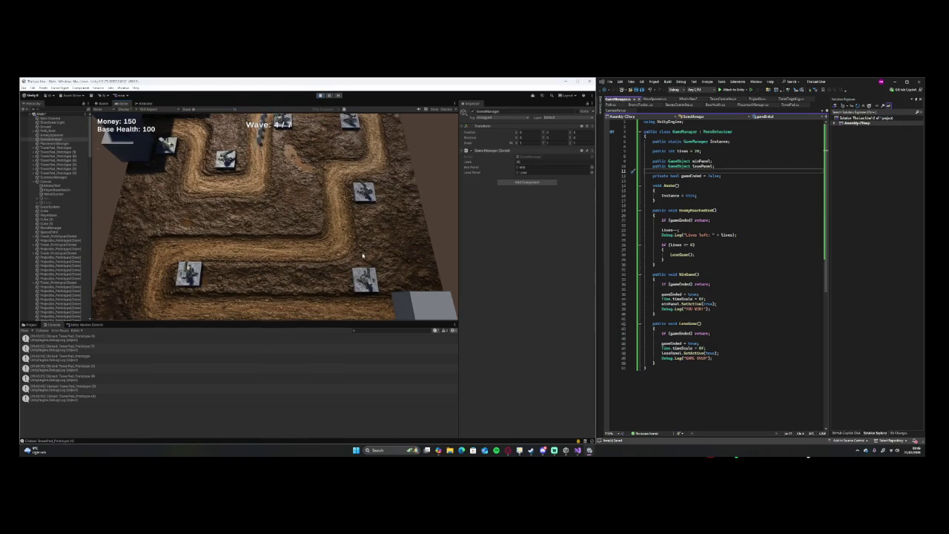
key("w")
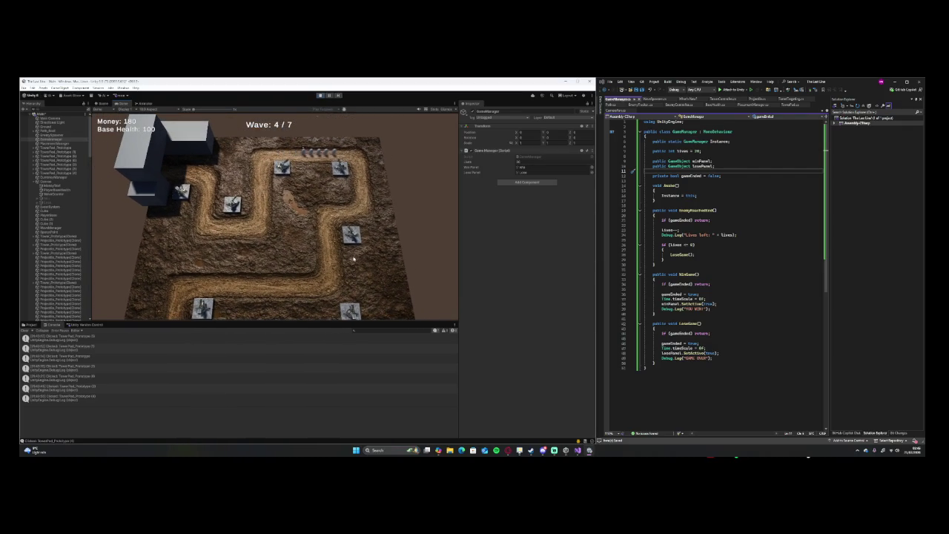
key("s")
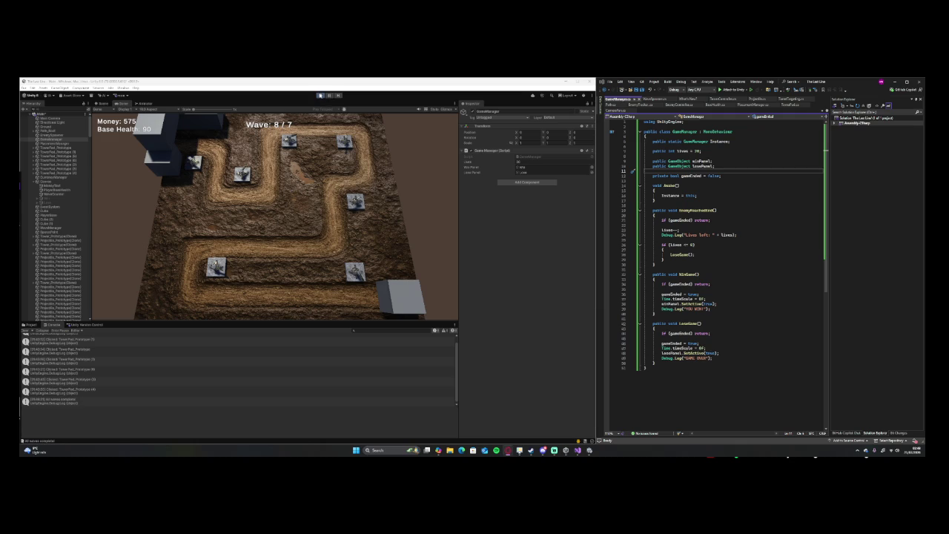
Exit Play mode so the game resets to Wave 1 with 100 money, and save the scene.
left_click(321, 95)
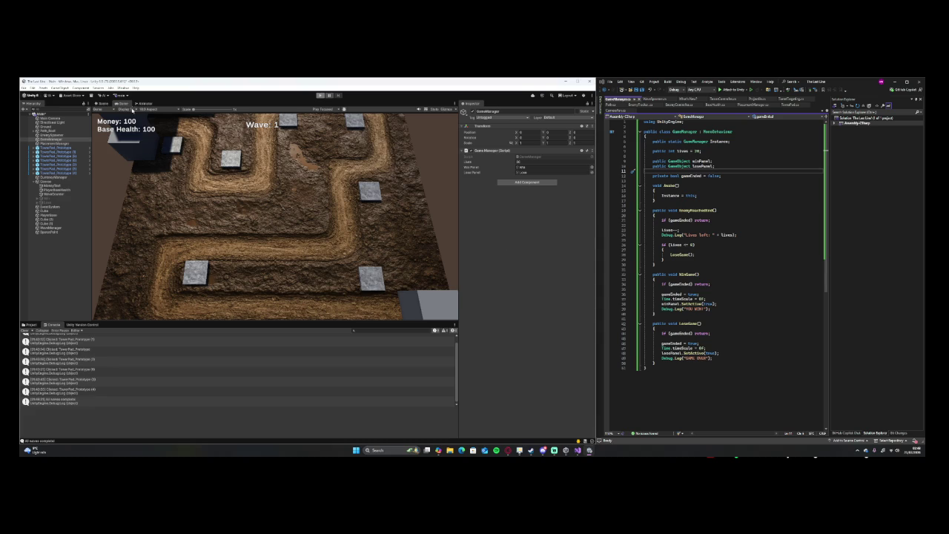
left_click(23, 87)
left_click(41, 114)
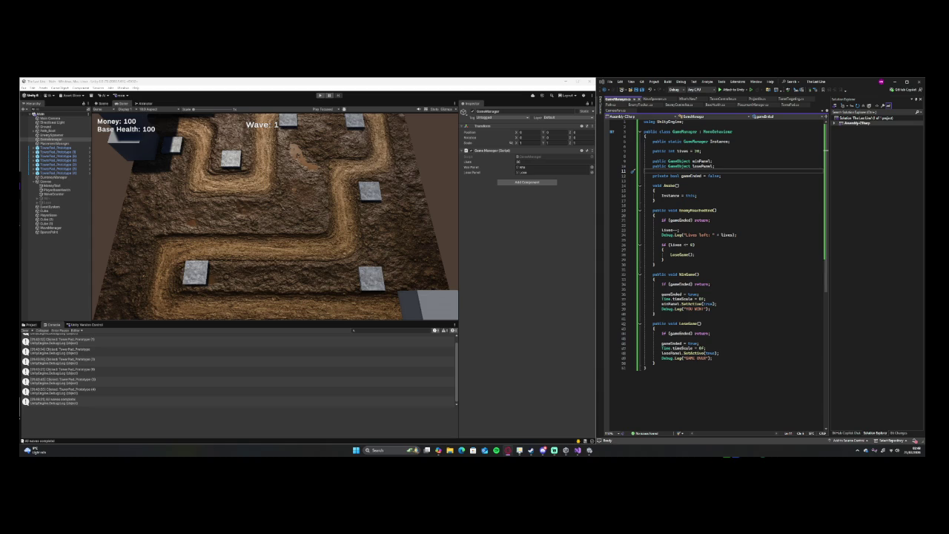
left_click(32, 88)
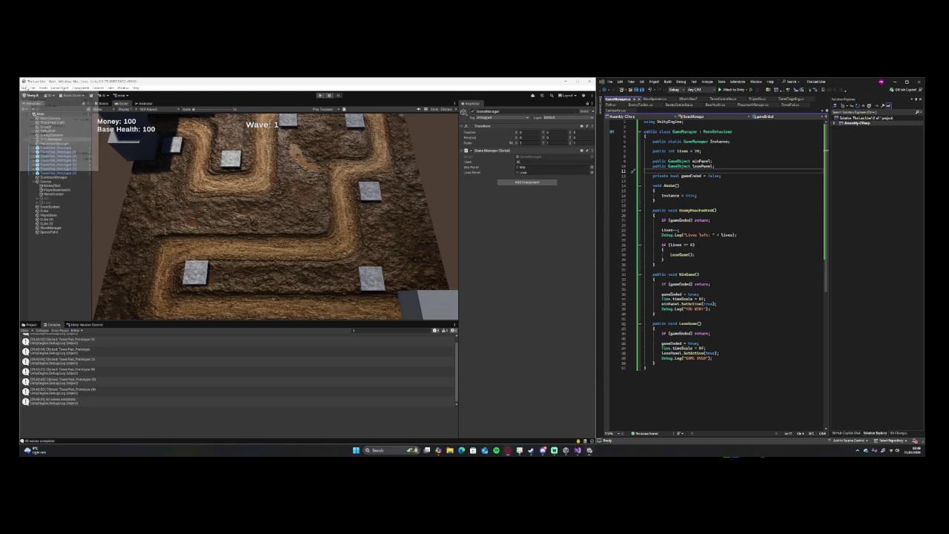
Save the project and check in the changed scene file and GameManager.cs to Unity Version Control.
left_click(33, 144)
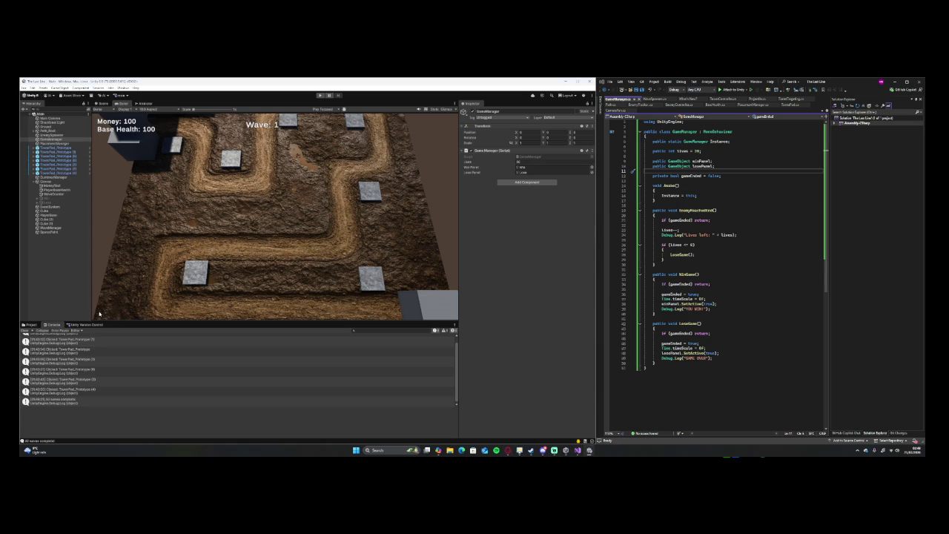
left_click(83, 326)
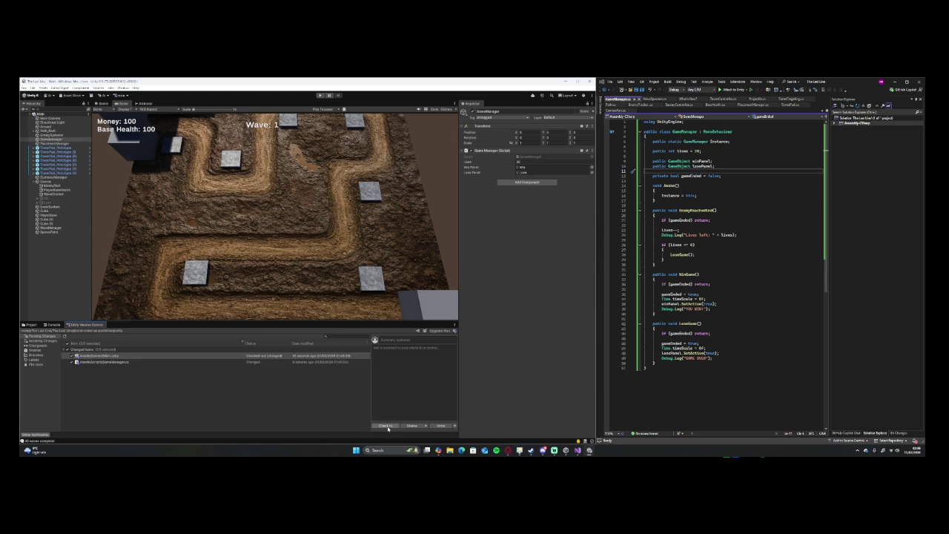
left_click(385, 425)
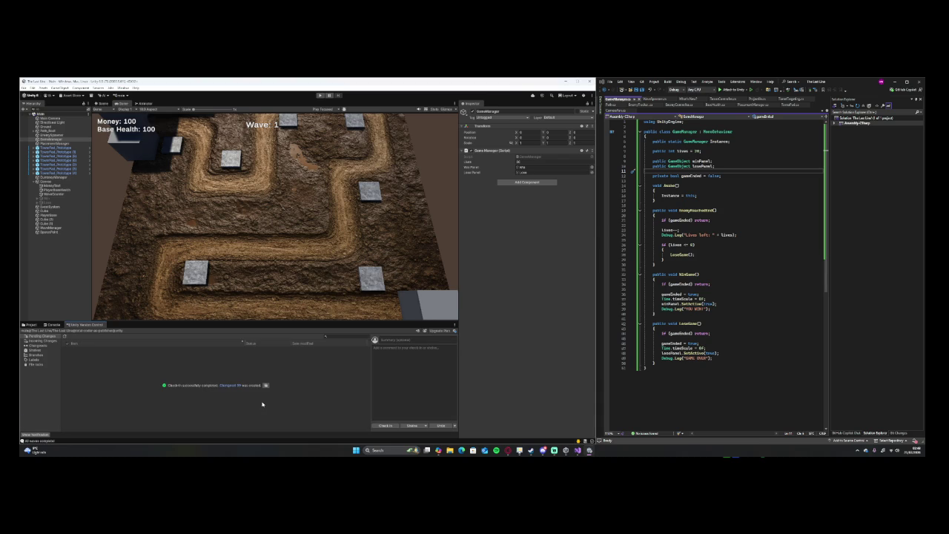